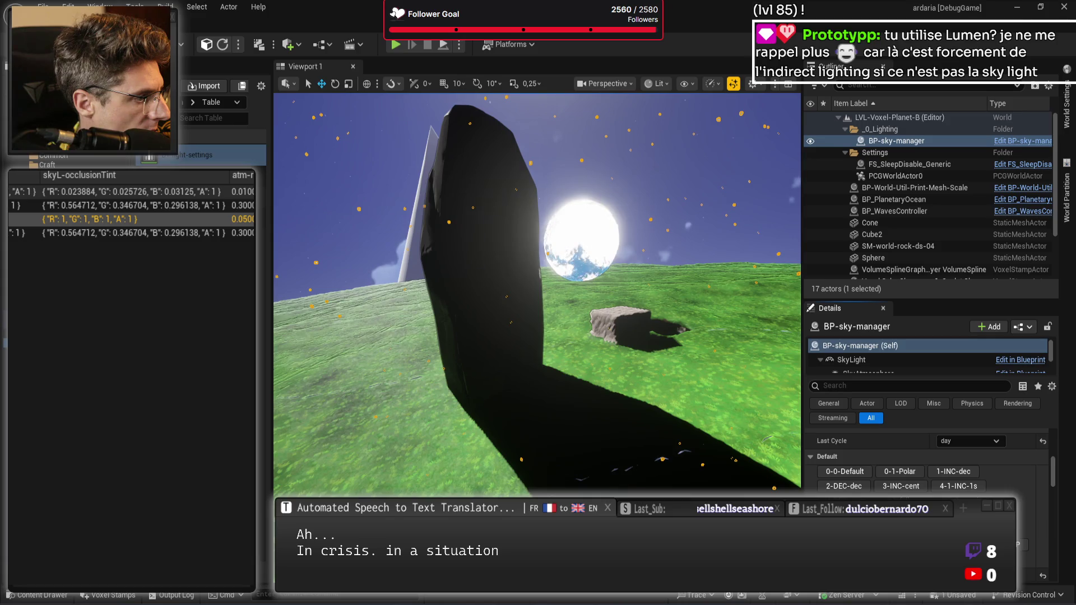
Select BP-sky-manager and show its SkyLight component's properties
scroll(947, 480, "up", 5)
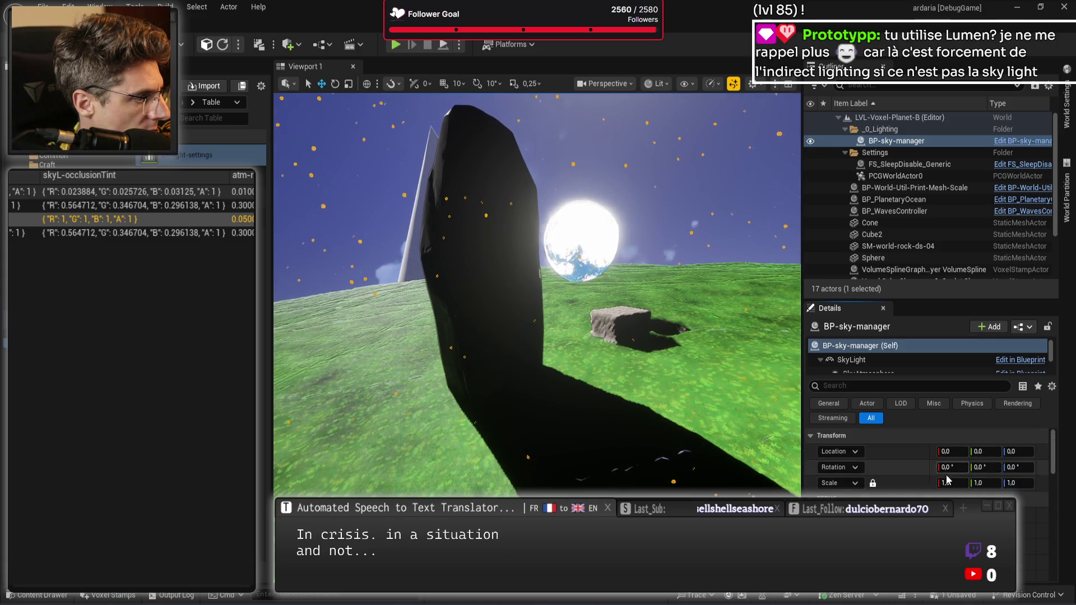
scroll(947, 480, "down", 5)
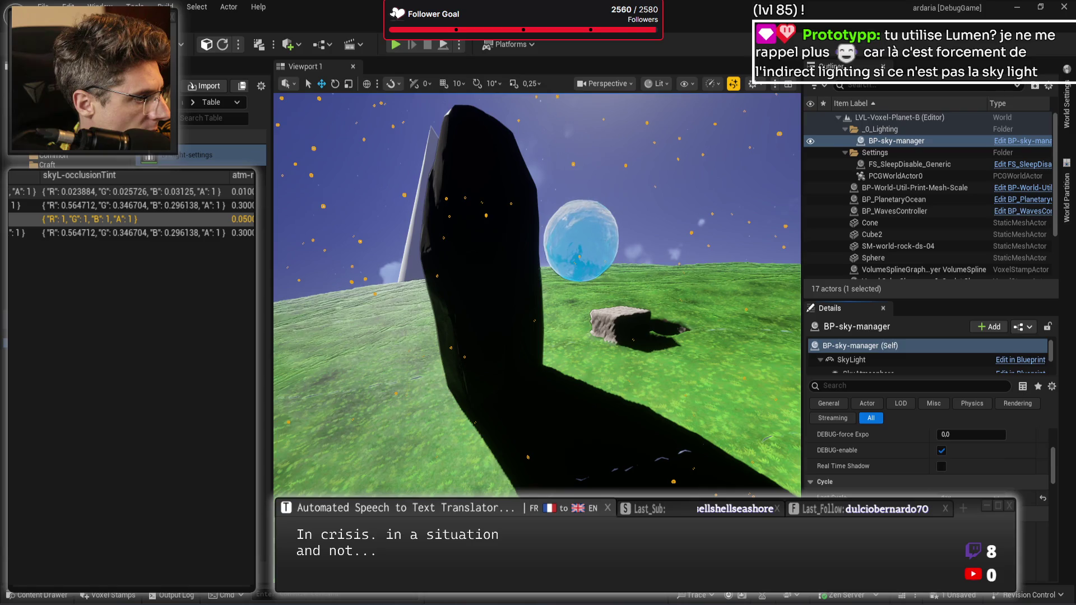
scroll(955, 492, "down", 2)
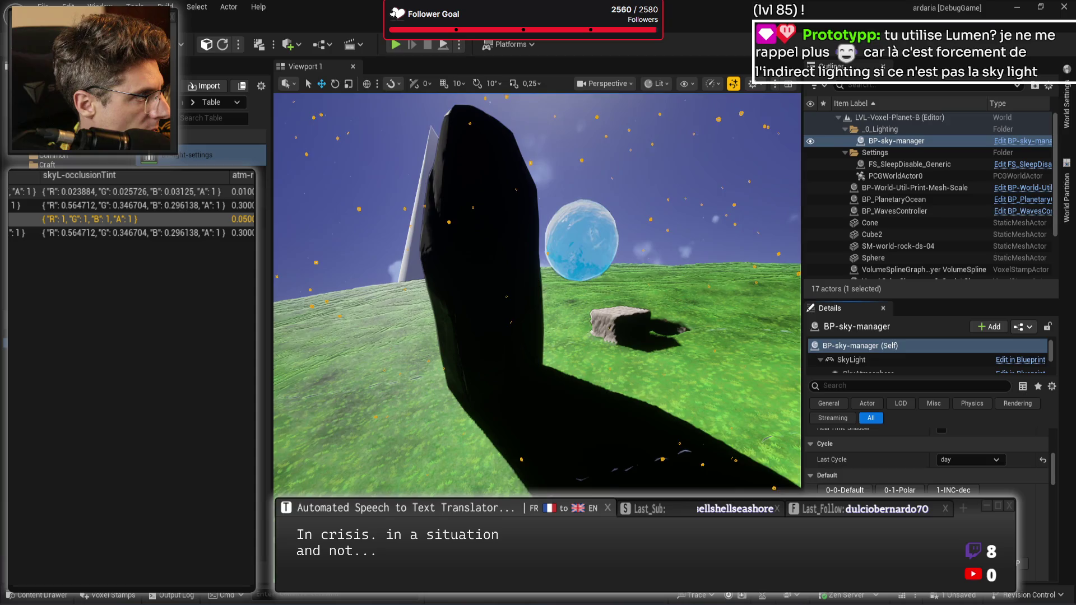
mouse_move(655, 362)
left_mouse_down()
mouse_move(655, 392)
mouse_move(661, 337)
left_mouse_up()
left_click(926, 140)
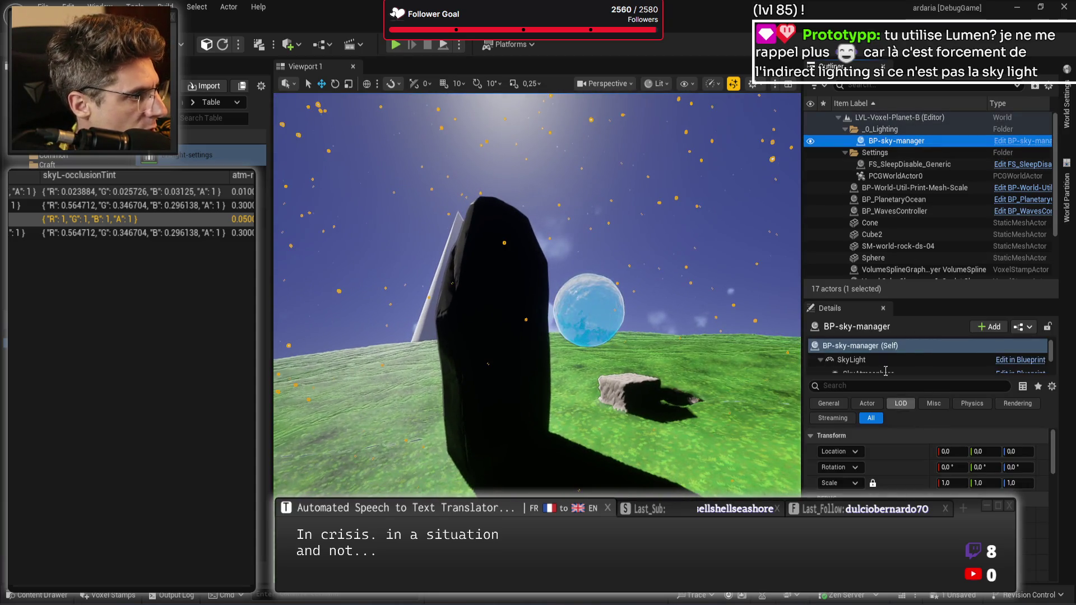
left_click(874, 360)
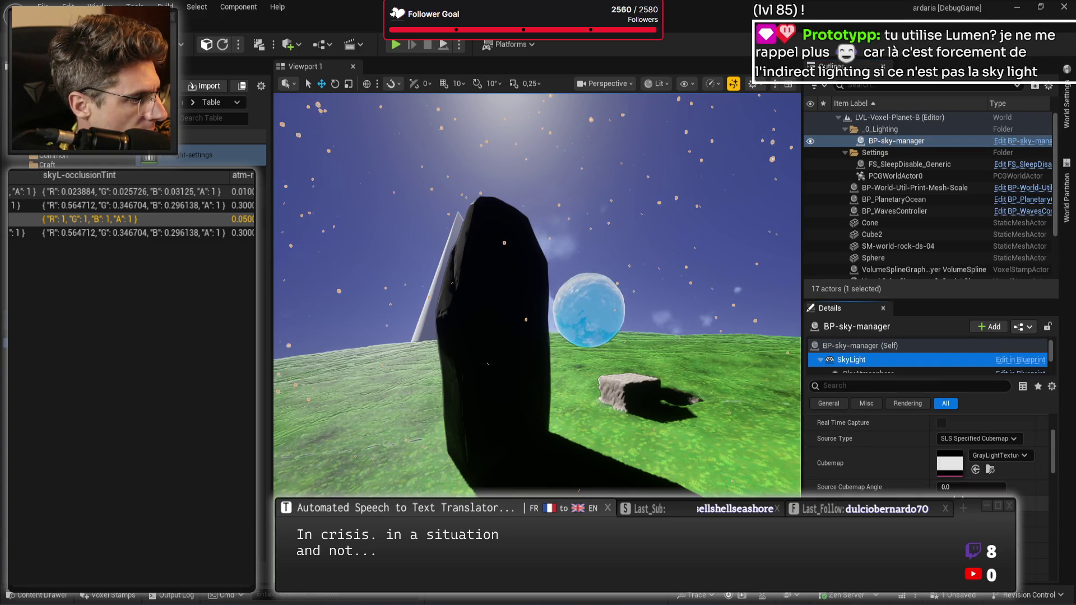
Toggle a SkyLight property, then undo and redo the change to compare
left_click(1020, 540)
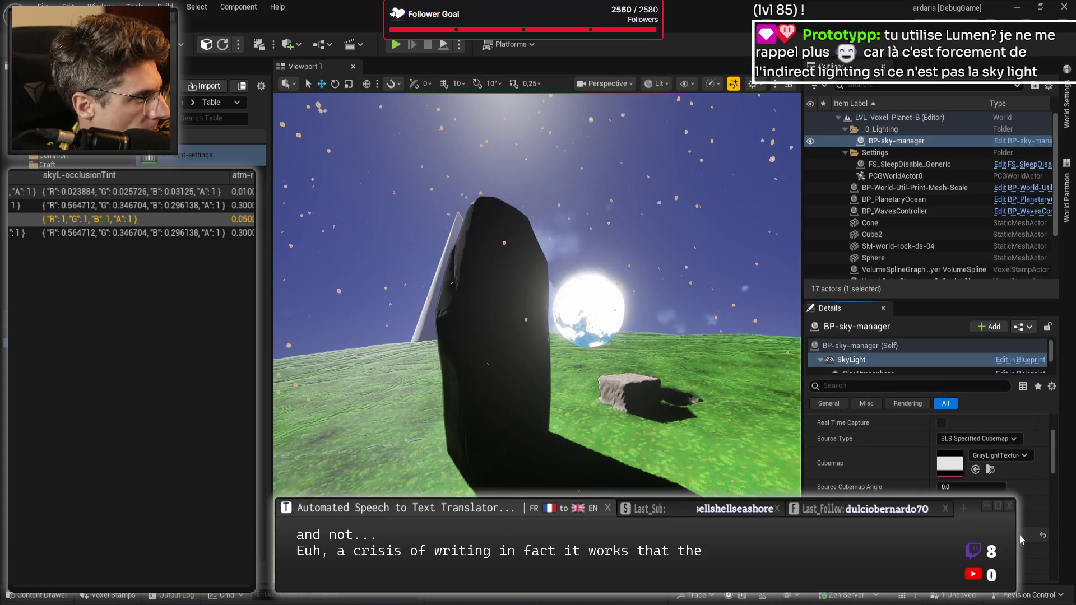
key("ctrl+z")
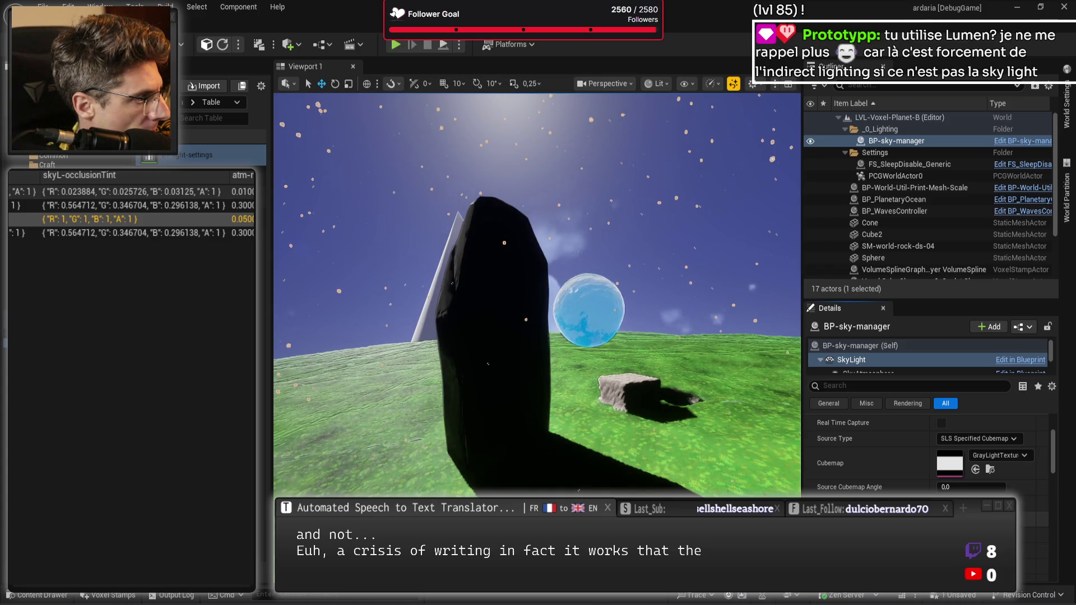
scroll(928, 454, "down", 5)
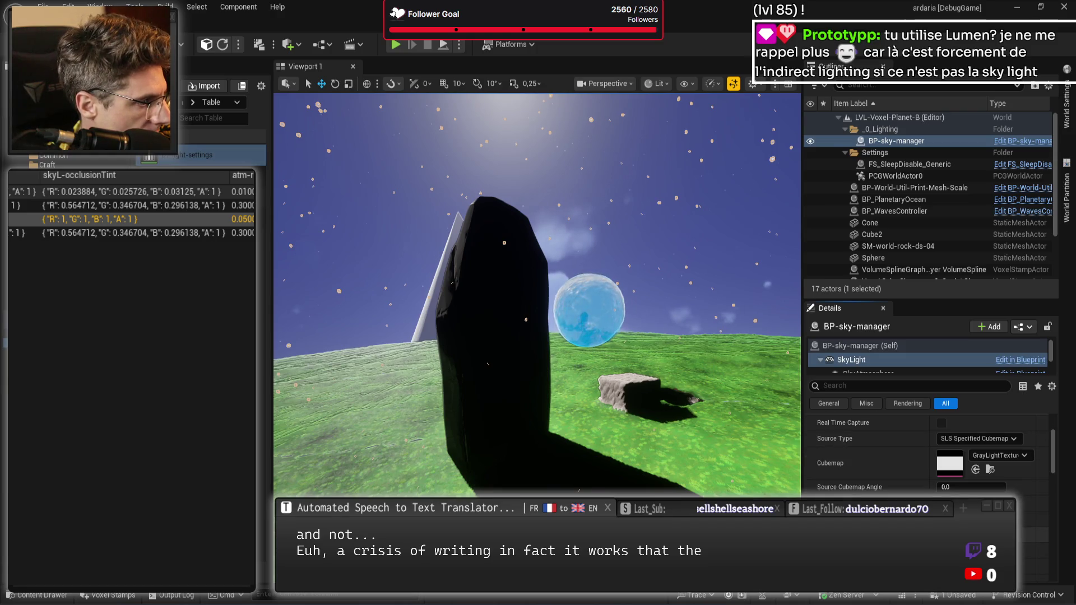
key("ctrl+y")
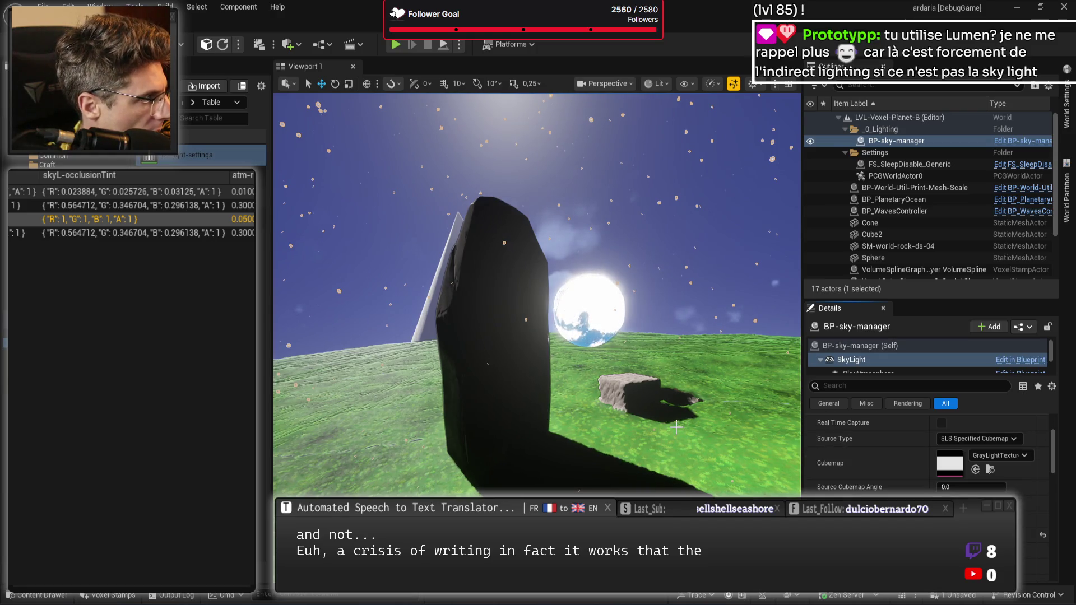
mouse_move(677, 427)
left_mouse_down()
mouse_move(650, 423)
mouse_move(628, 401)
mouse_move(671, 402)
left_mouse_up()
type("y the skylight doesnt affect my shad")
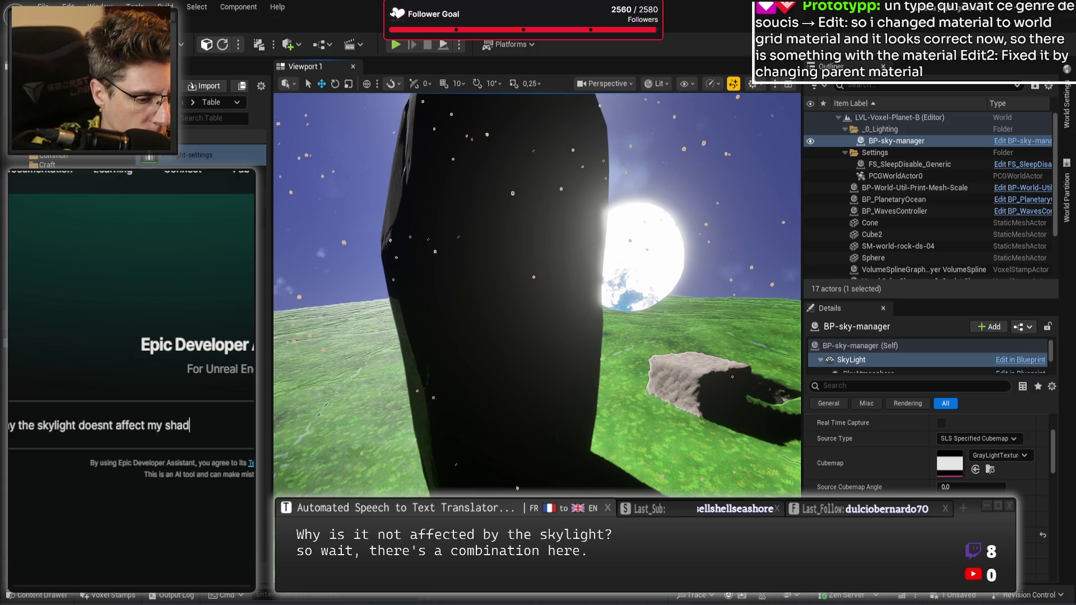
Ask the assistant why the skylight doesn't affect shadows and read its reply on Movable mobility
type("ows ?")
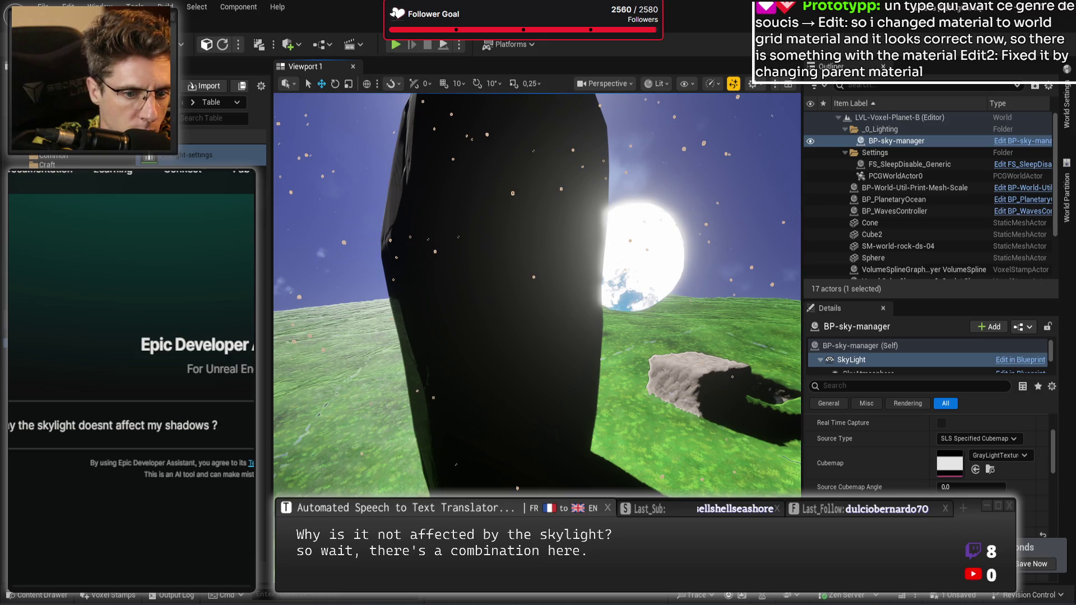
key("Return")
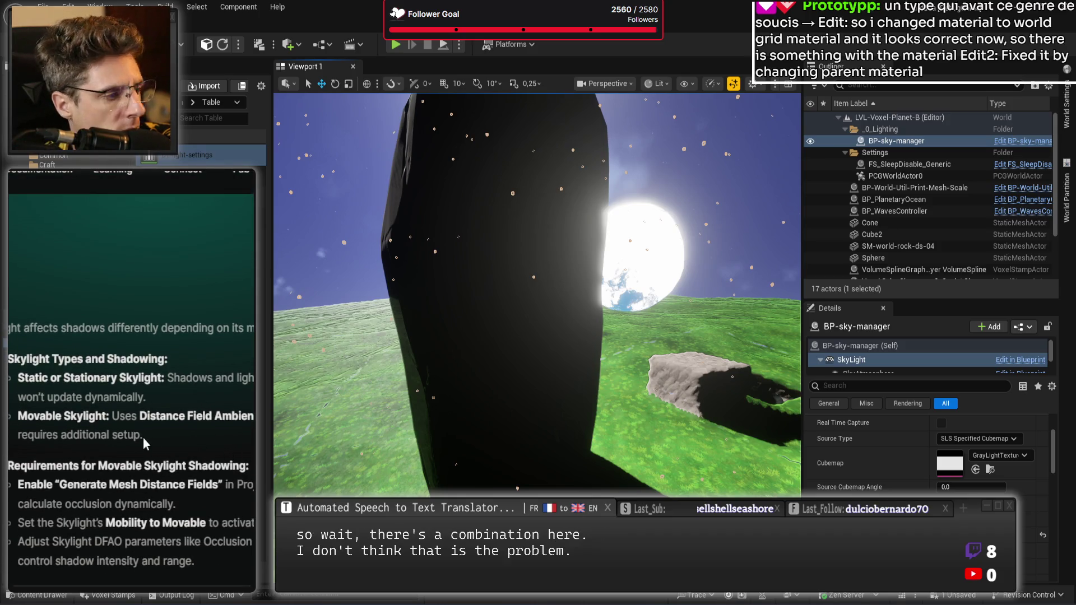
scroll(927, 448, "up", 3)
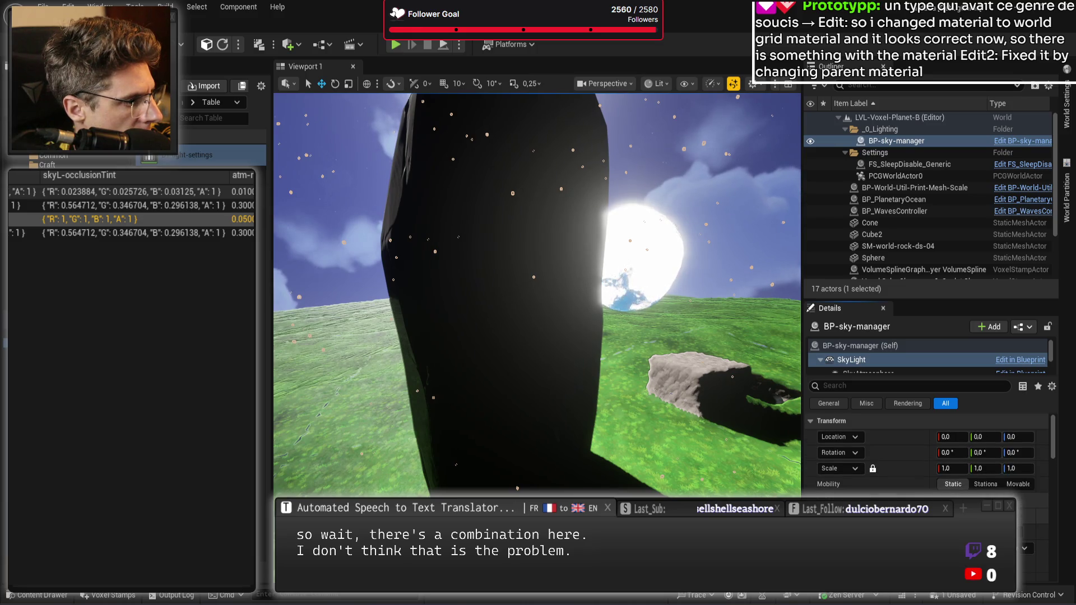
Set the SkyLight's Mobility to Movable and view the relit scene
left_click(1021, 486)
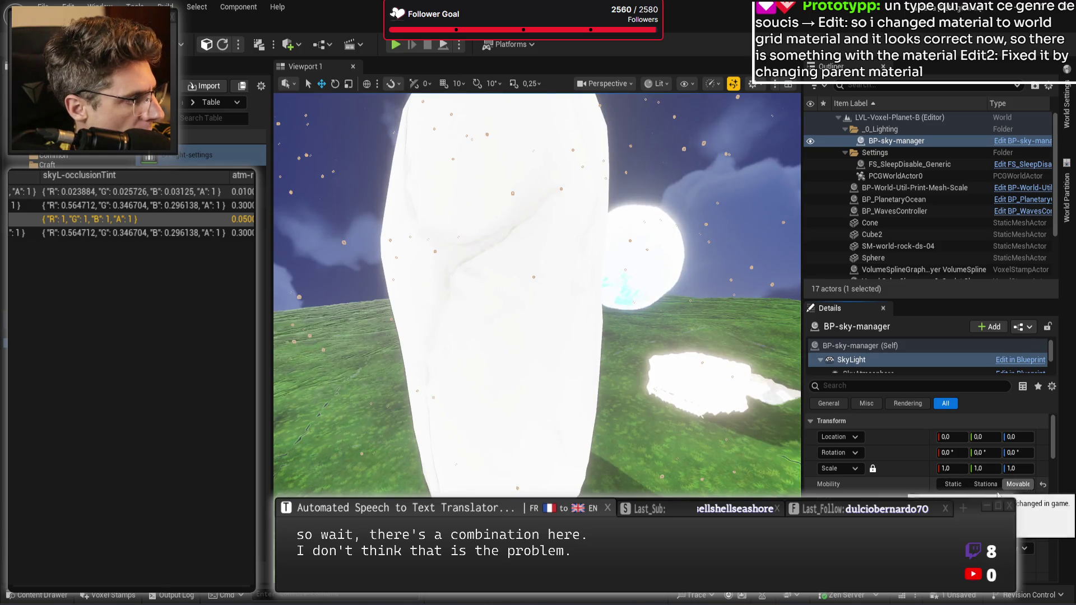
left_click_drag(665, 402, 698, 398)
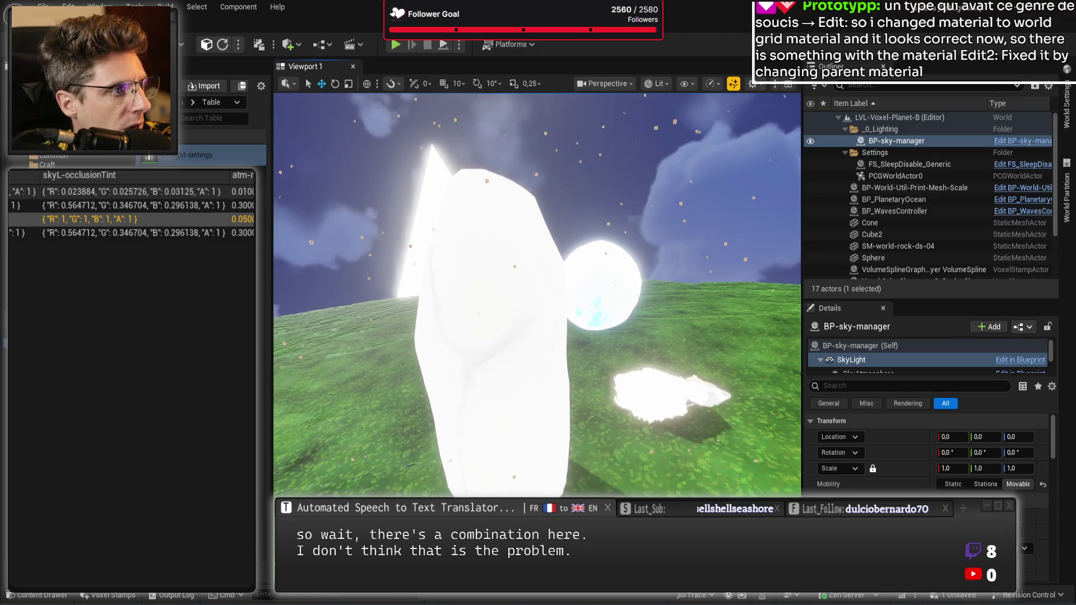
key("ctrl+Tab")
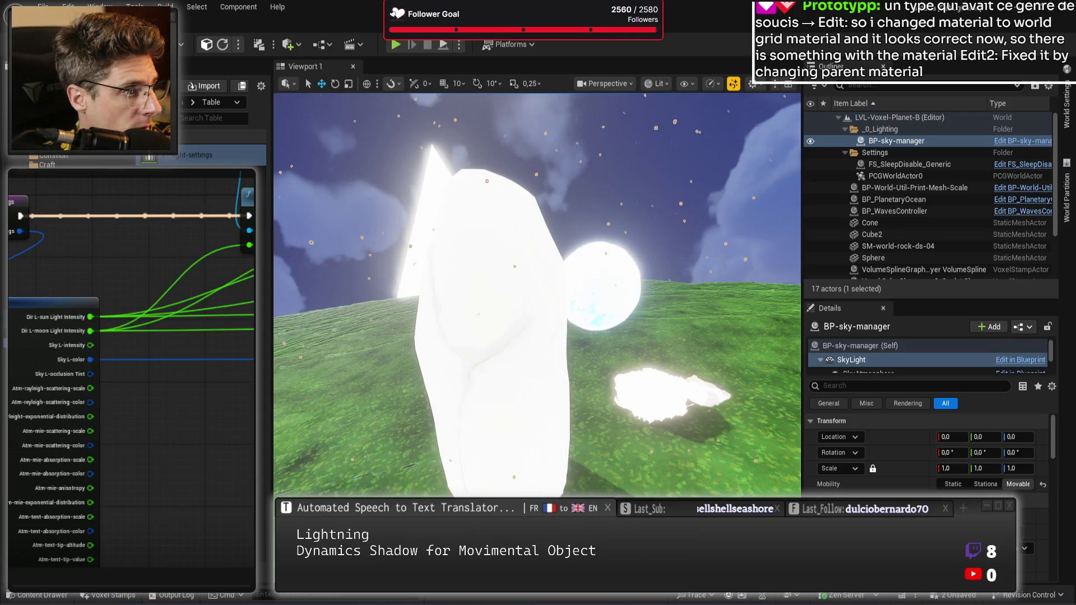
Switch SkyLight Mobility between Stationary and Movable, keep Movable, and save LVL-Voxel-Planet-B
left_click(985, 484)
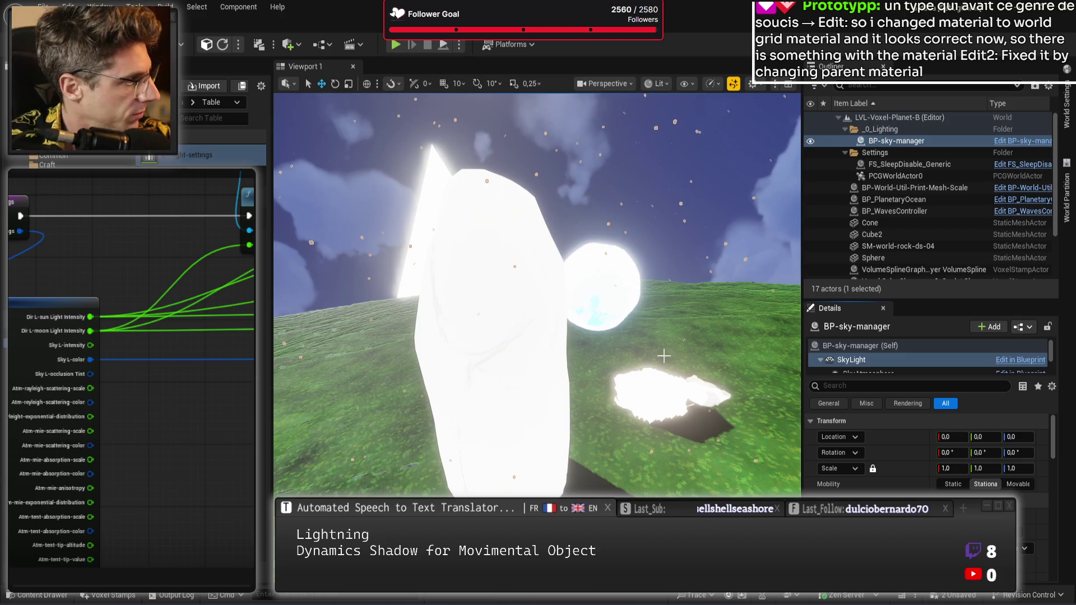
left_click_drag(772, 375, 751, 420)
left_click(1018, 484)
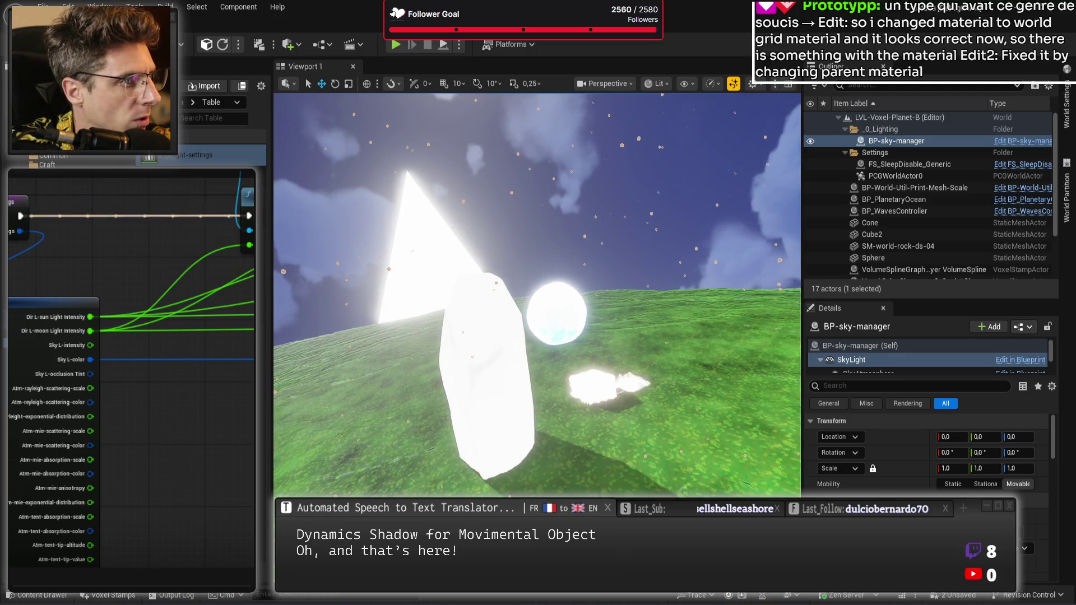
mouse_move(714, 366)
left_mouse_down()
mouse_move(714, 356)
mouse_move(714, 366)
left_mouse_up()
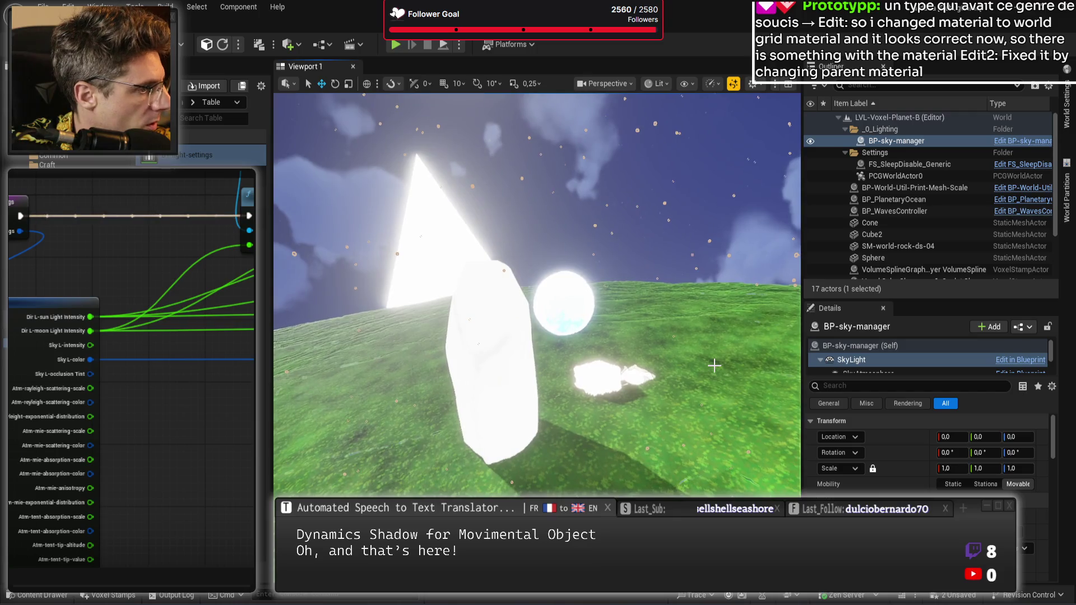
left_click(987, 484)
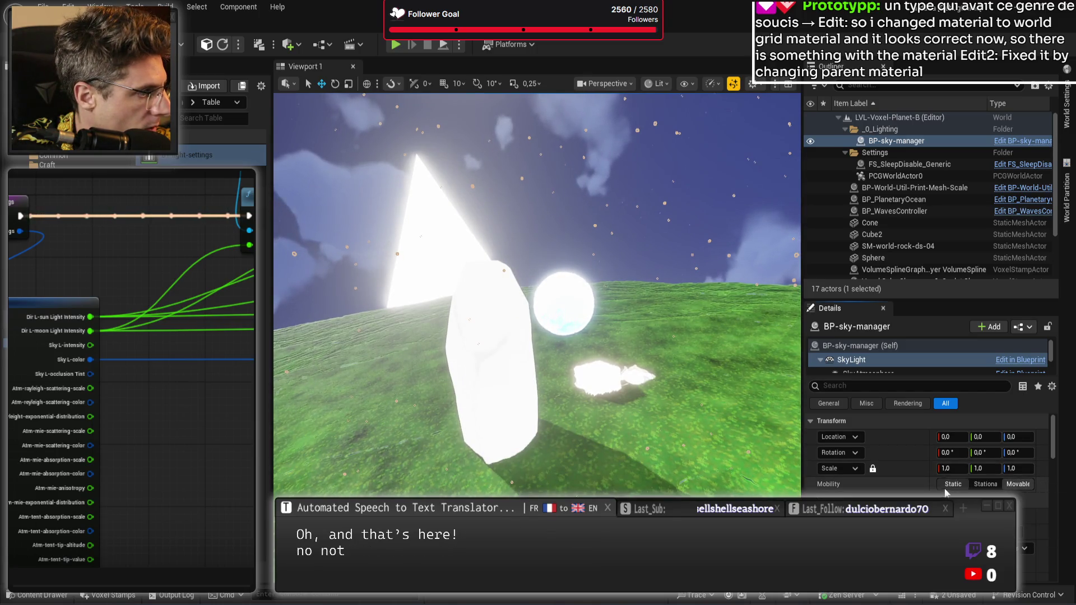
left_click(1016, 485)
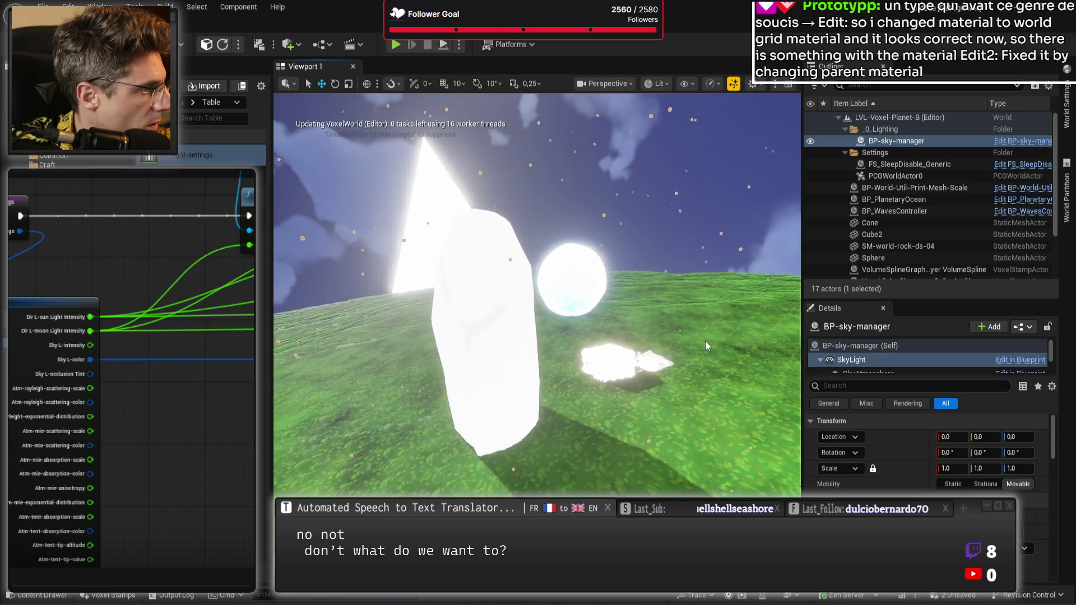
key("ctrl+s")
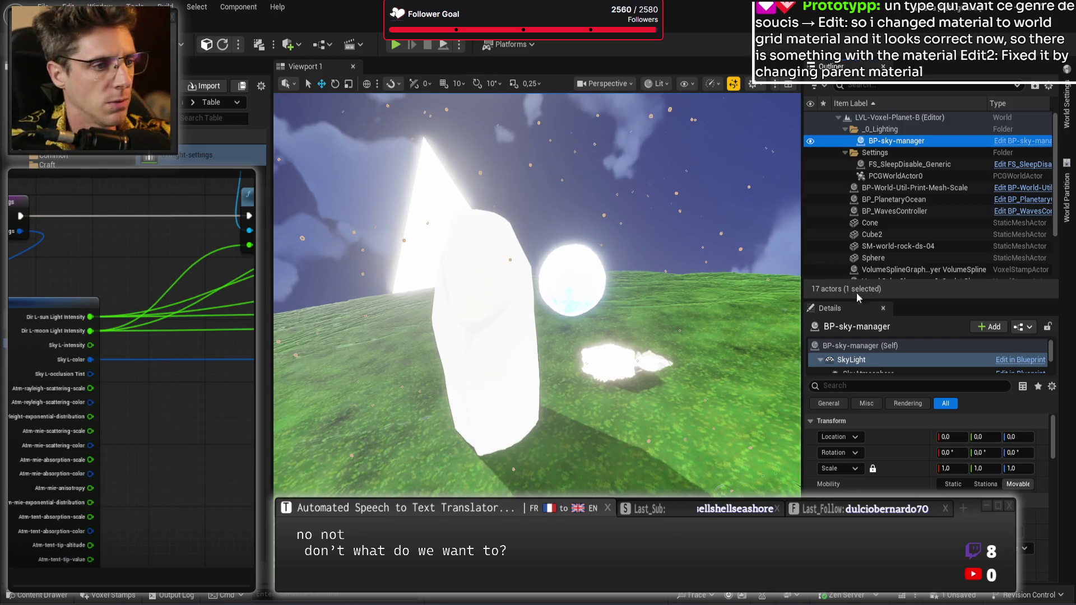
mouse_move(190, 400)
left_mouse_down()
mouse_move(125, 408)
mouse_move(68, 386)
left_mouse_up()
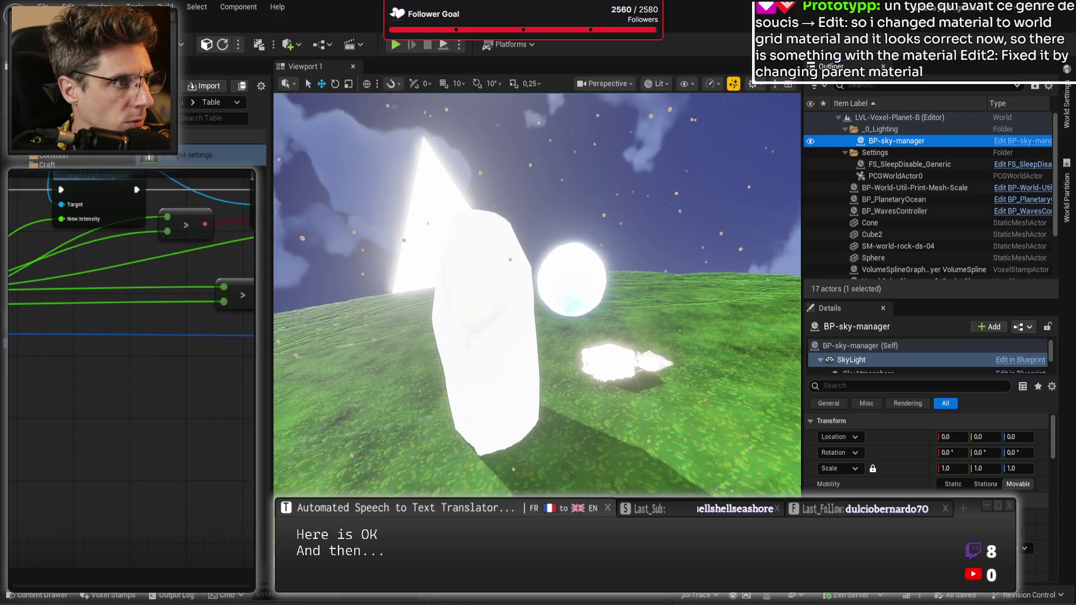
Pick the 0.564712 row in skyL-occlusionTint, then show BP-sky-manager (Self) settings
key("alt+Tab")
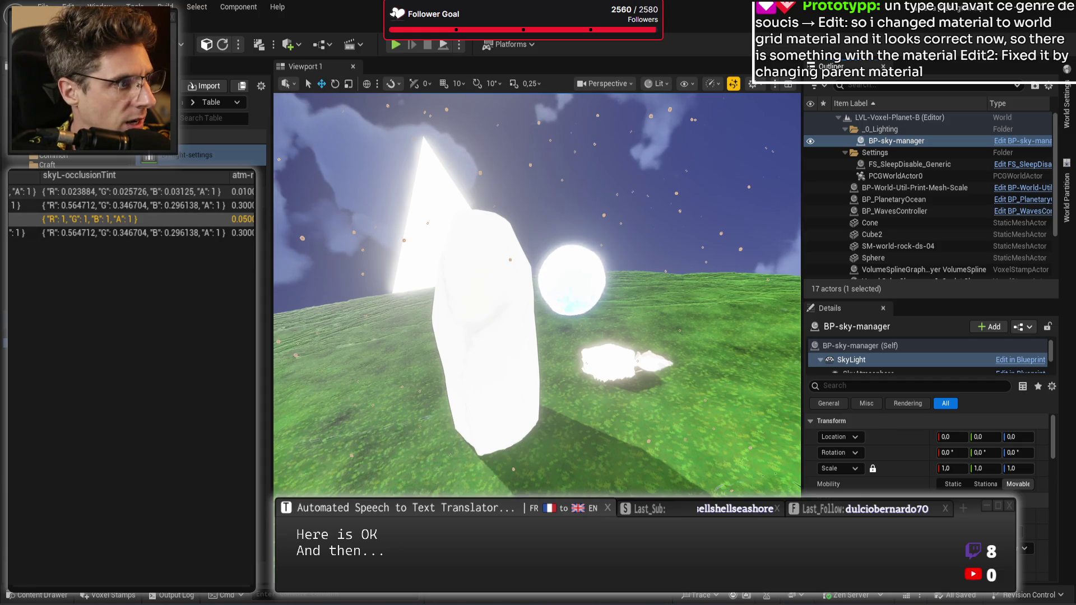
left_click(135, 205)
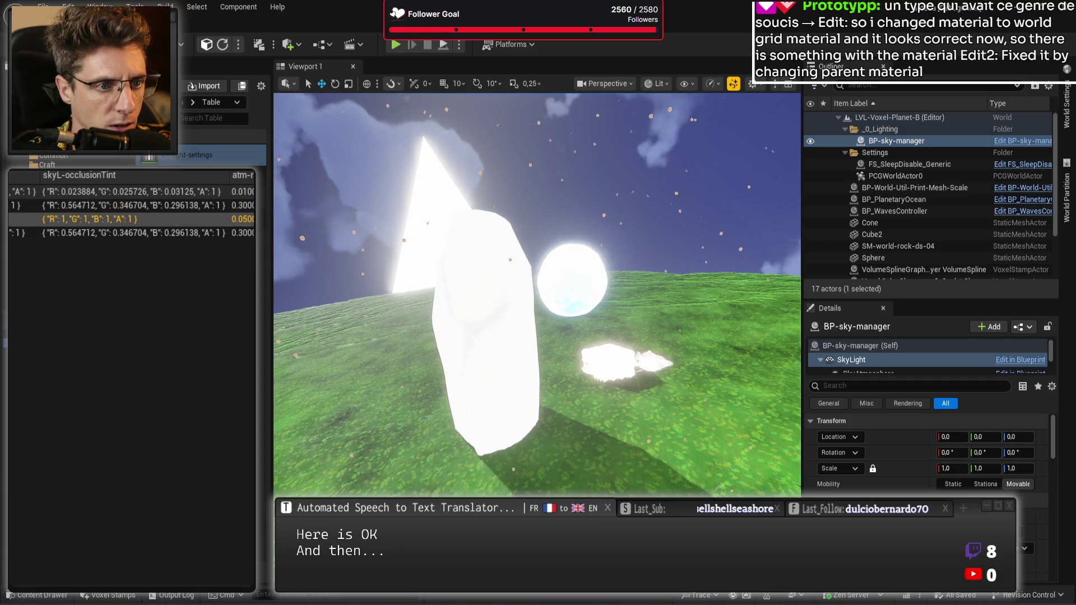
scroll(927, 465, "down", 2)
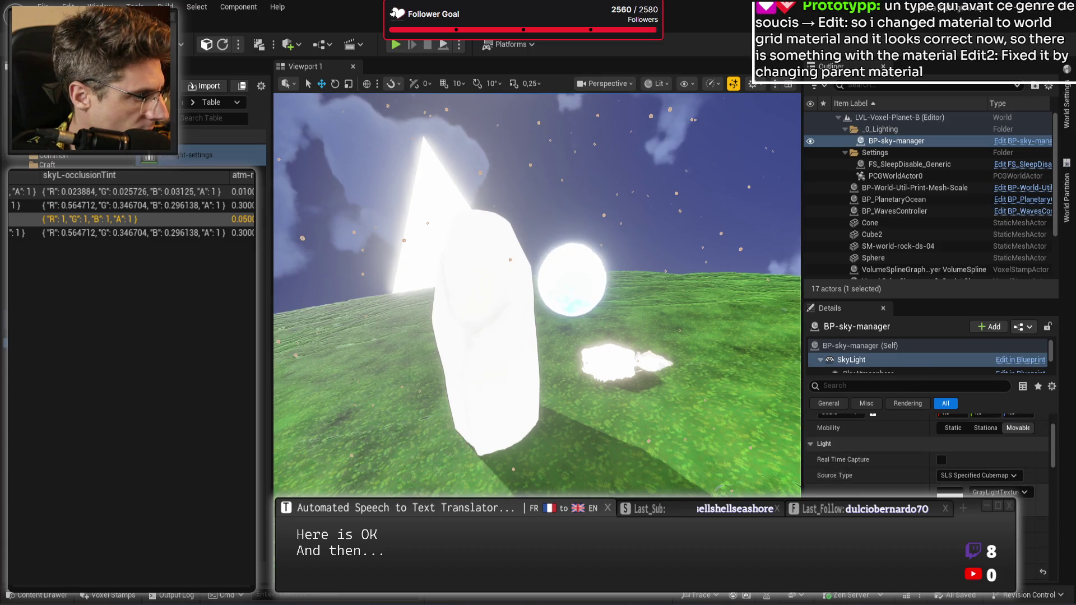
scroll(836, 459, "down", 1)
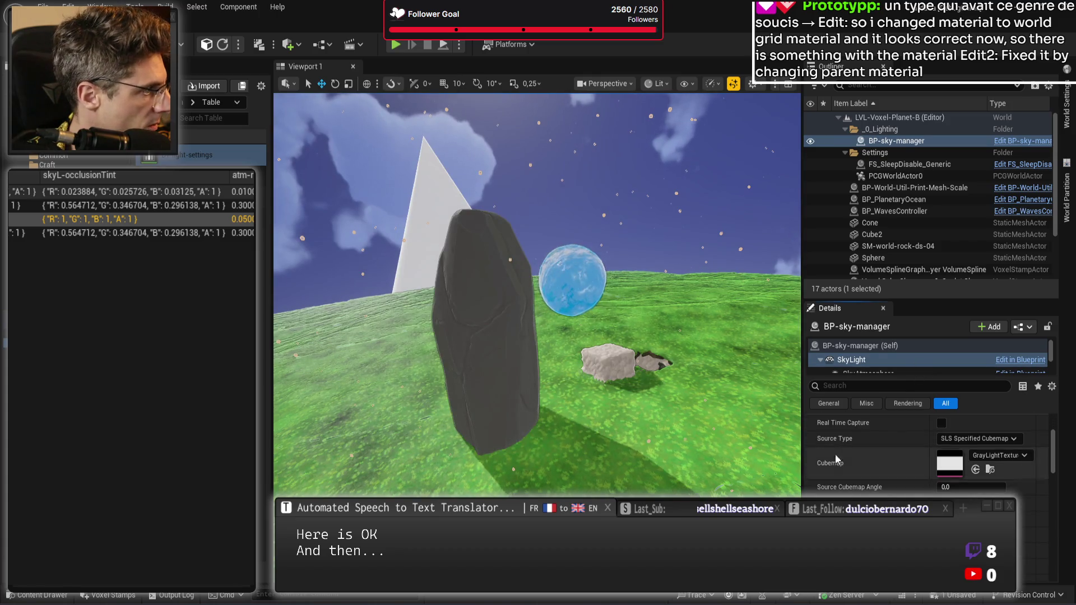
mouse_move(653, 396)
left_mouse_down()
mouse_move(652, 380)
mouse_move(653, 396)
left_mouse_up()
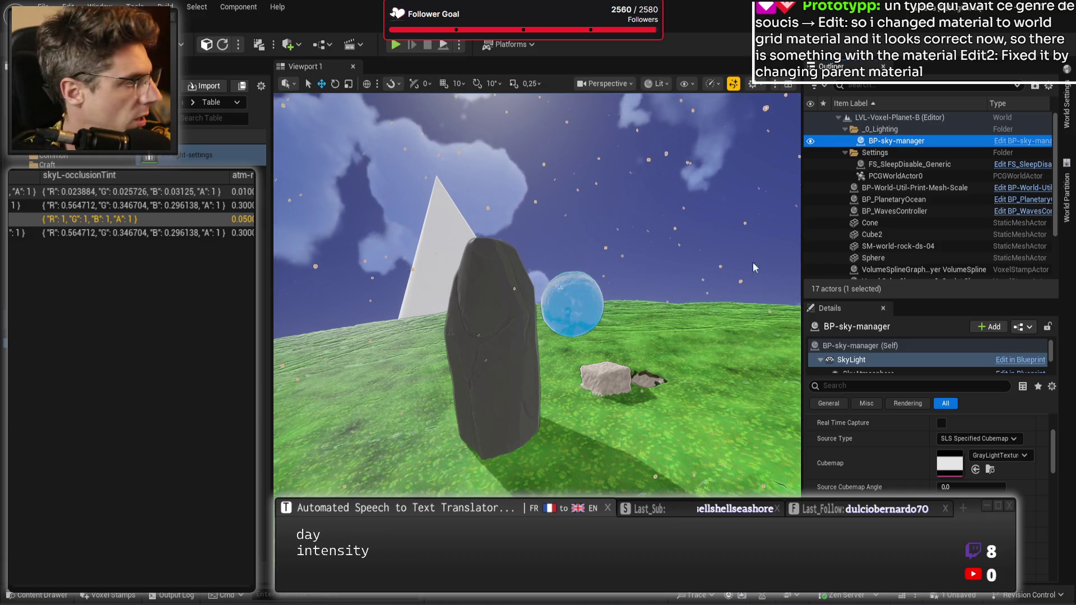
left_click(892, 345)
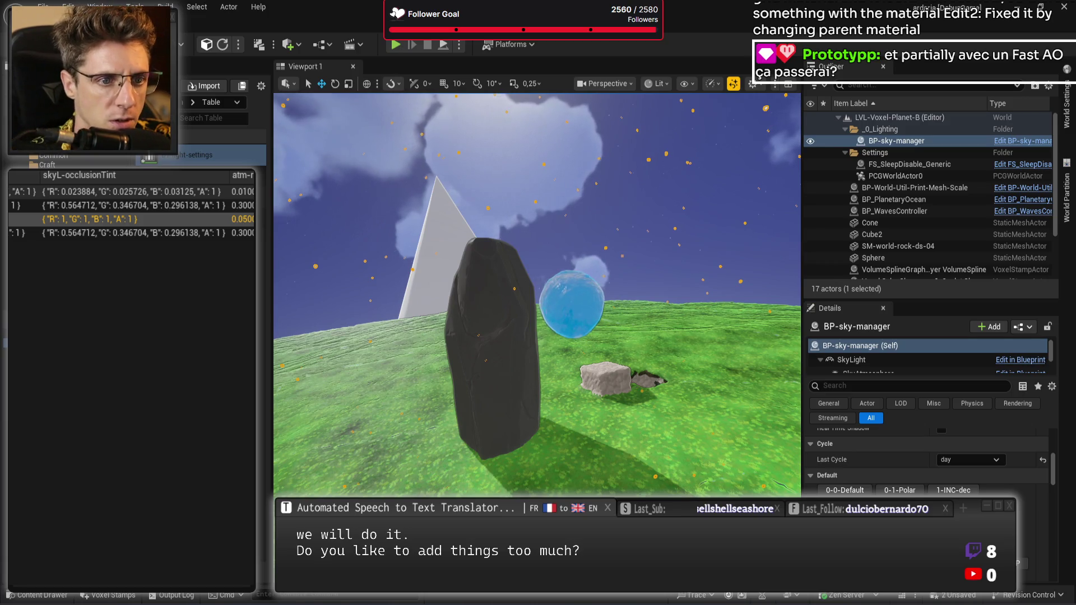
key("ctrl+s")
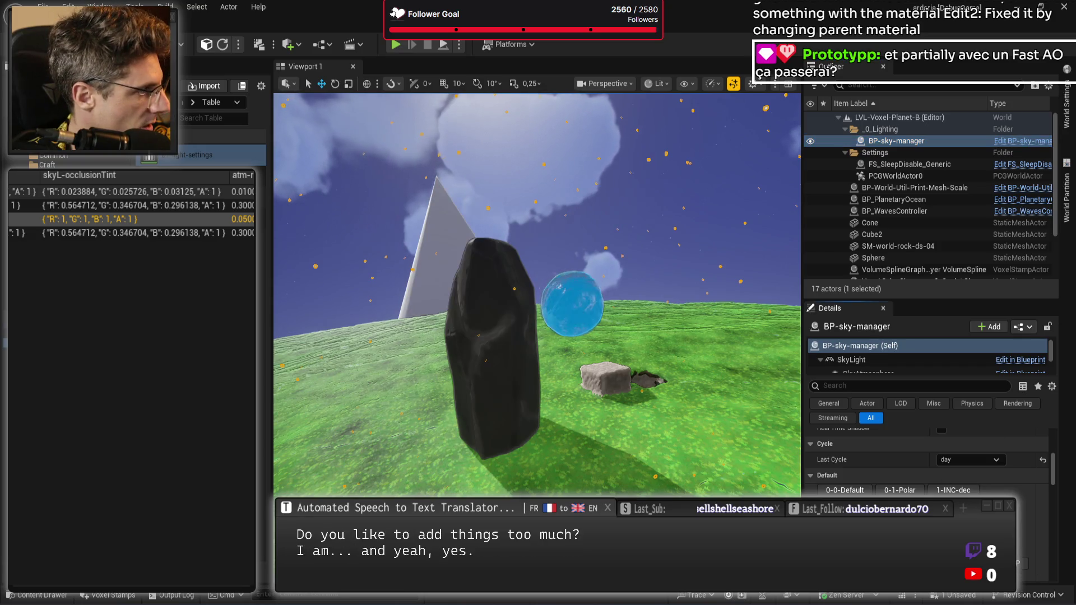
key("w")
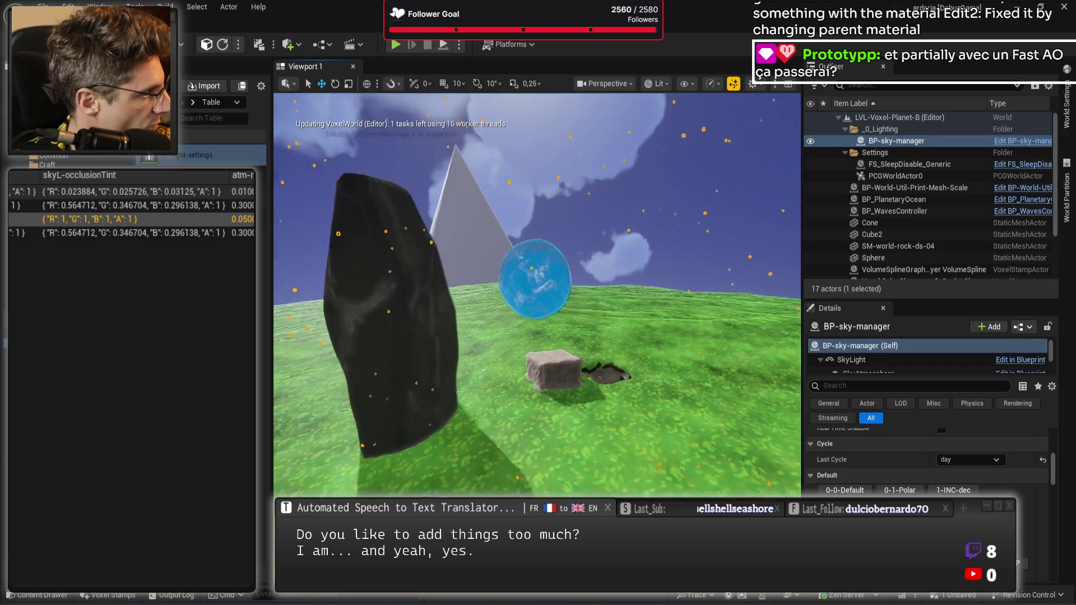
key("w")
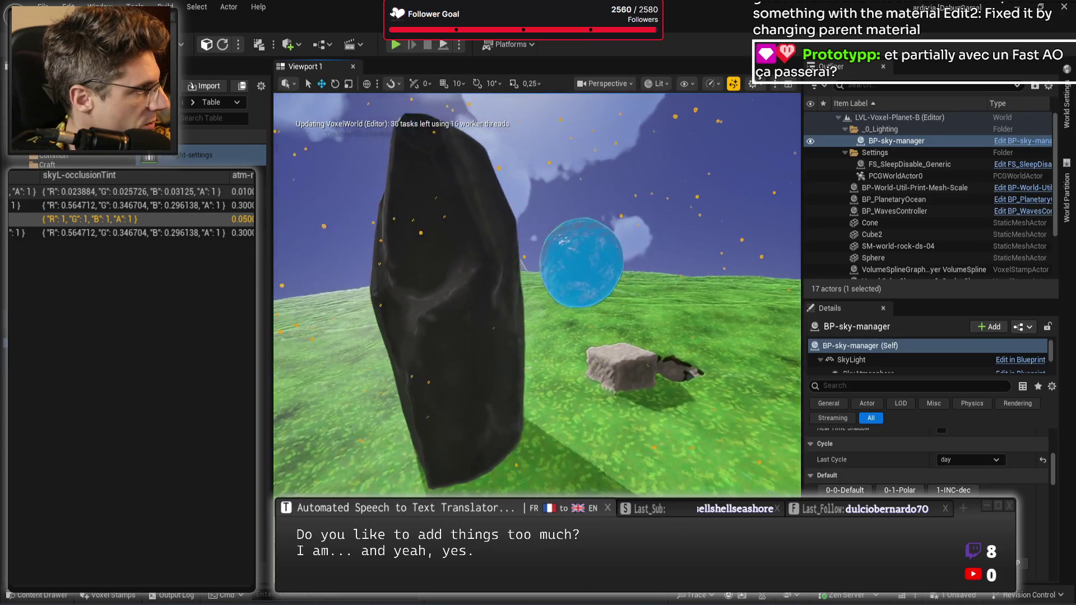
key("s")
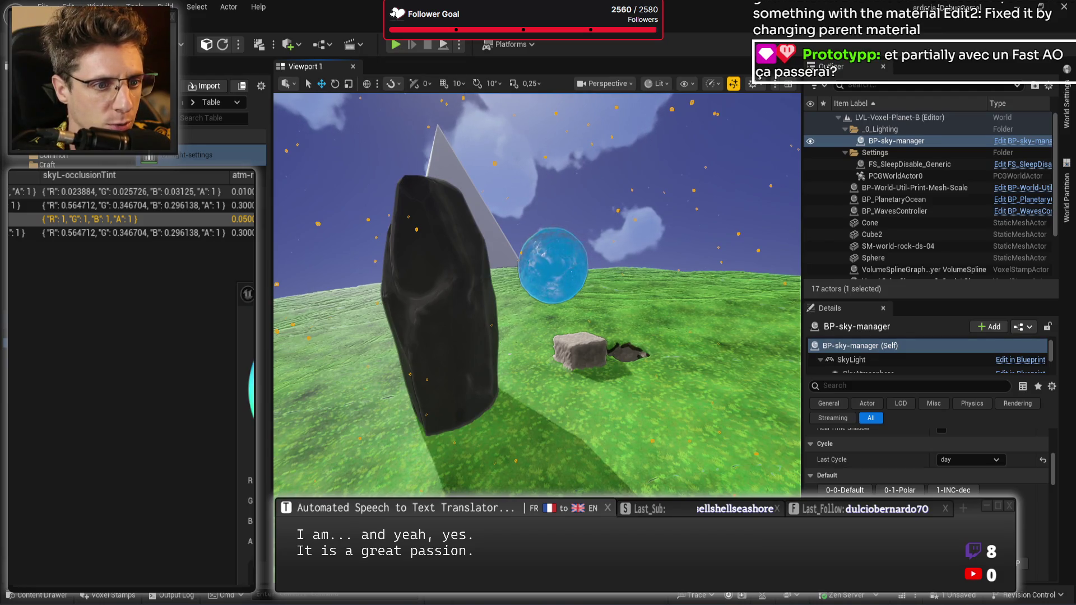
left_click(107, 446)
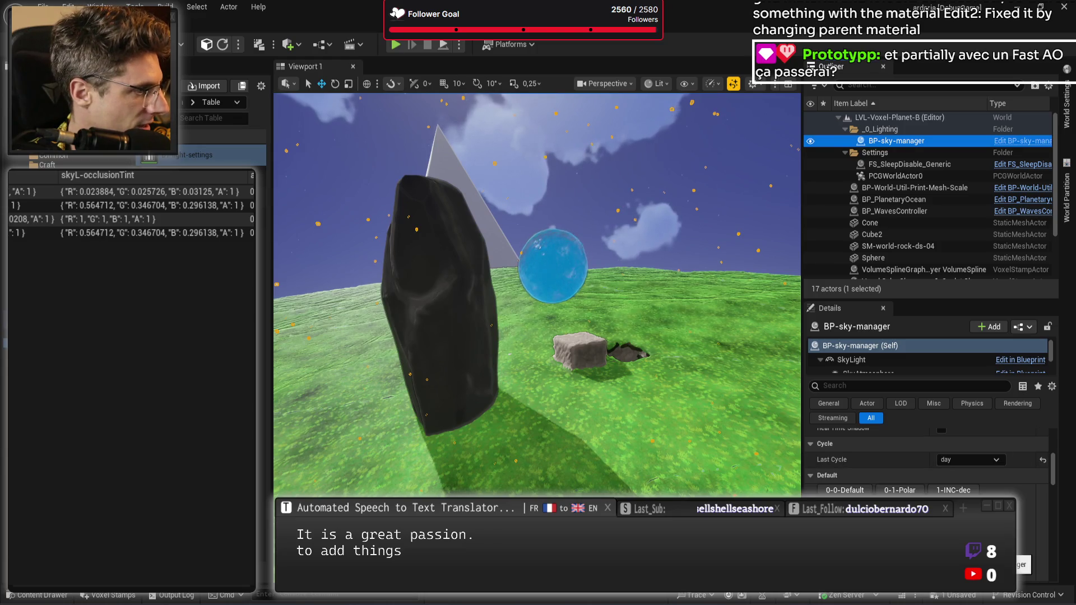
mouse_move(613, 428)
left_mouse_down()
mouse_move(613, 347)
mouse_move(606, 426)
left_mouse_up()
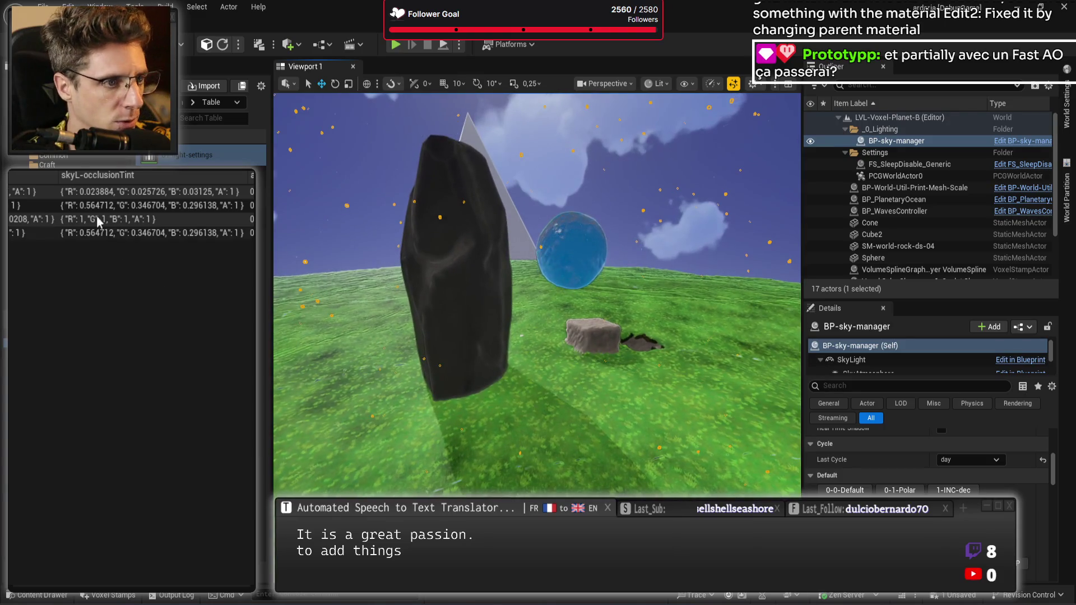
left_click(129, 219)
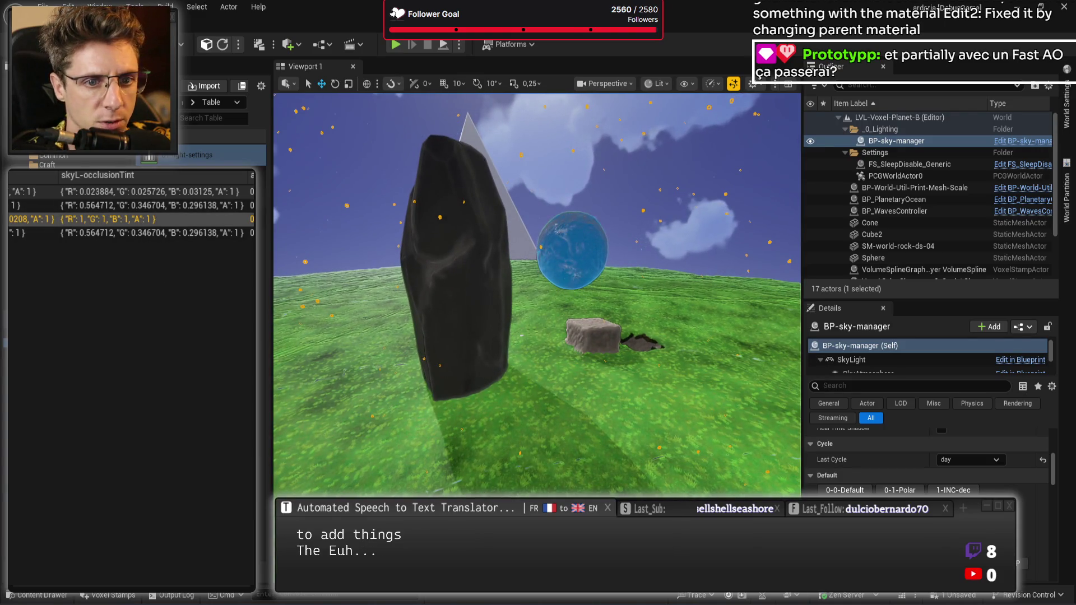
left_click(128, 325)
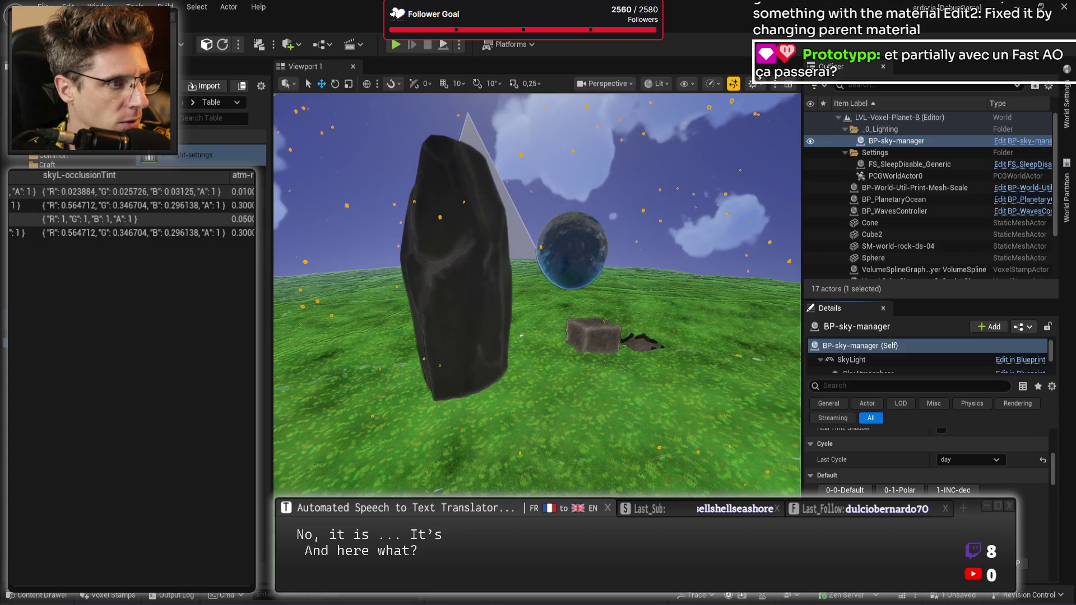
left_click(196, 246)
key("Up")
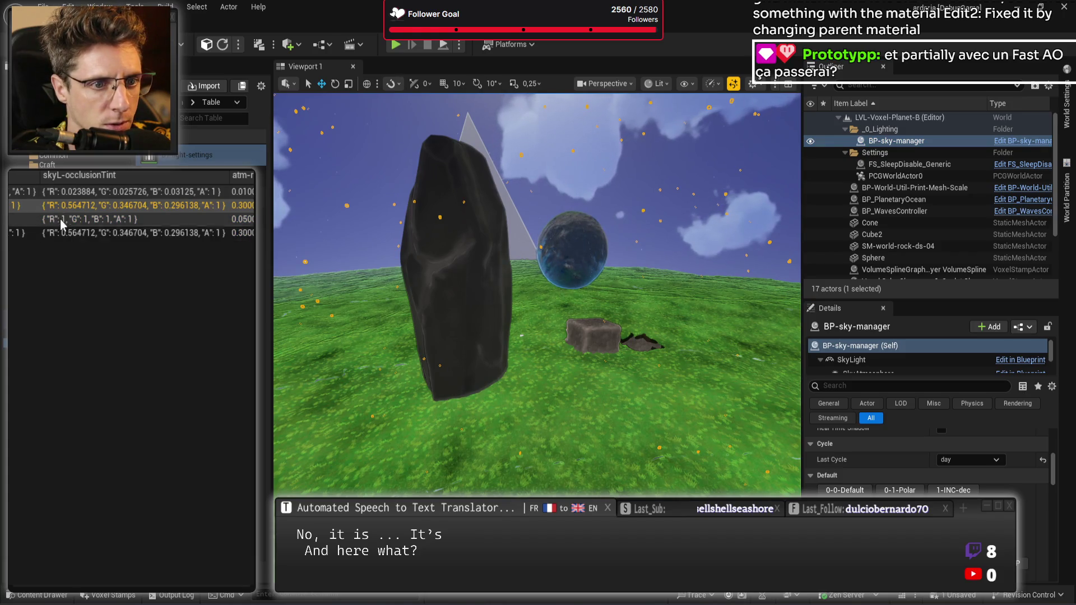
left_click(61, 219)
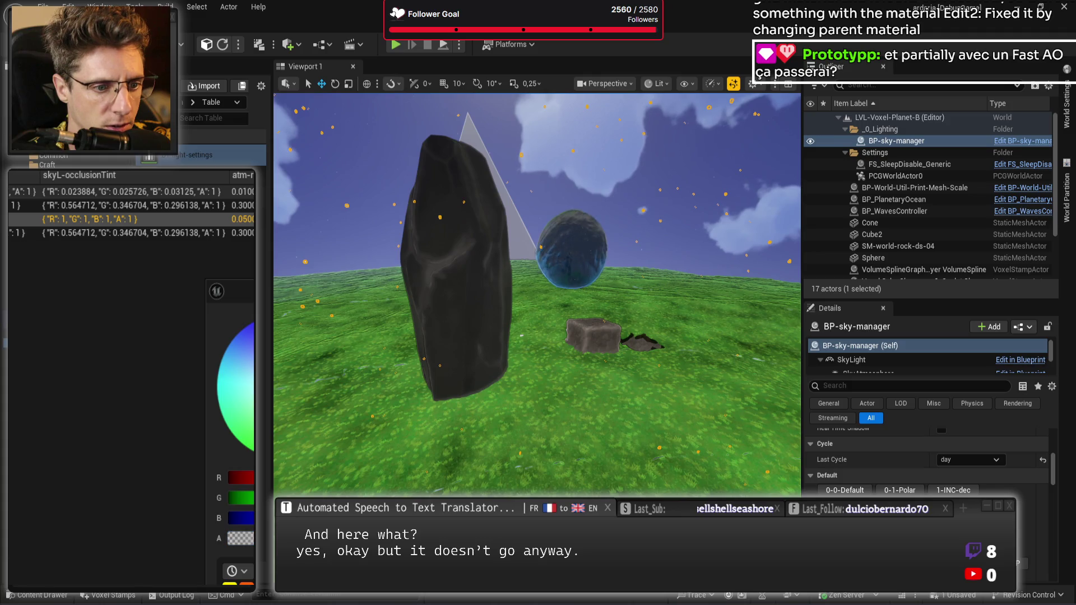
left_click(124, 473)
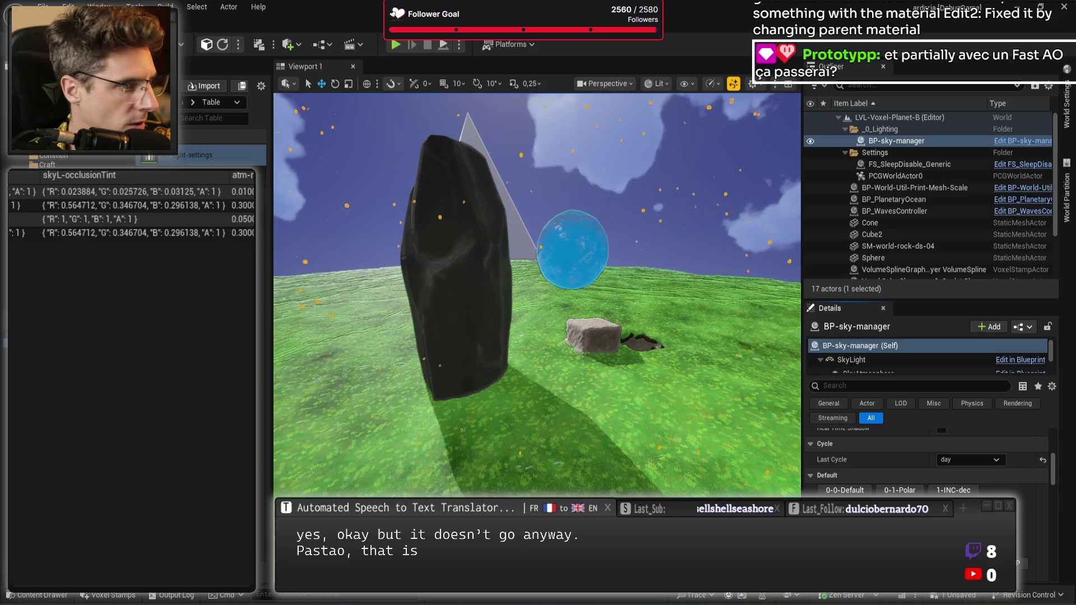
left_click(90, 219)
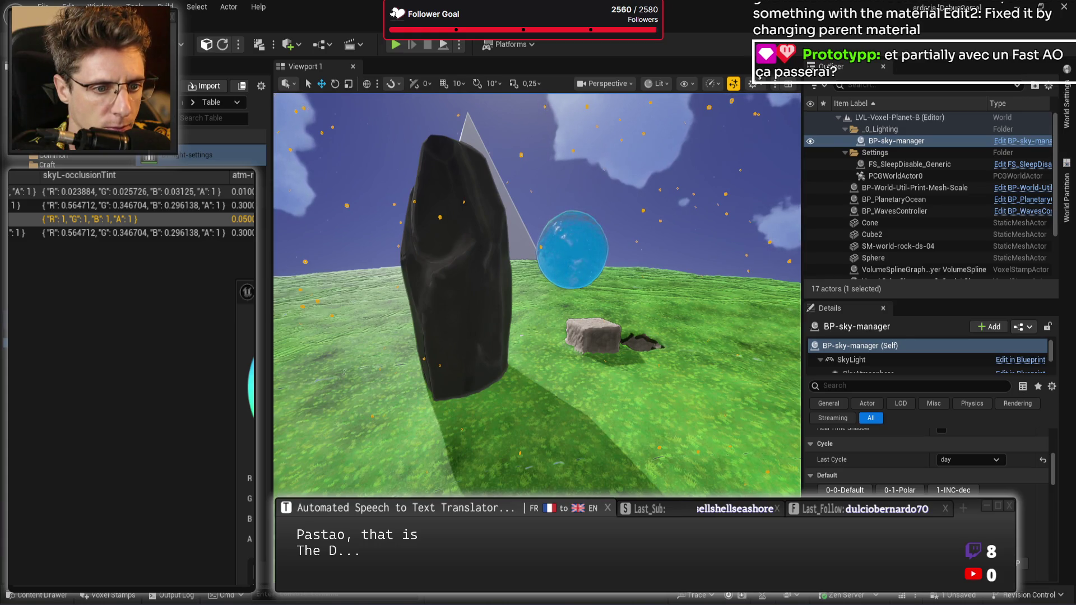
left_click(68, 405)
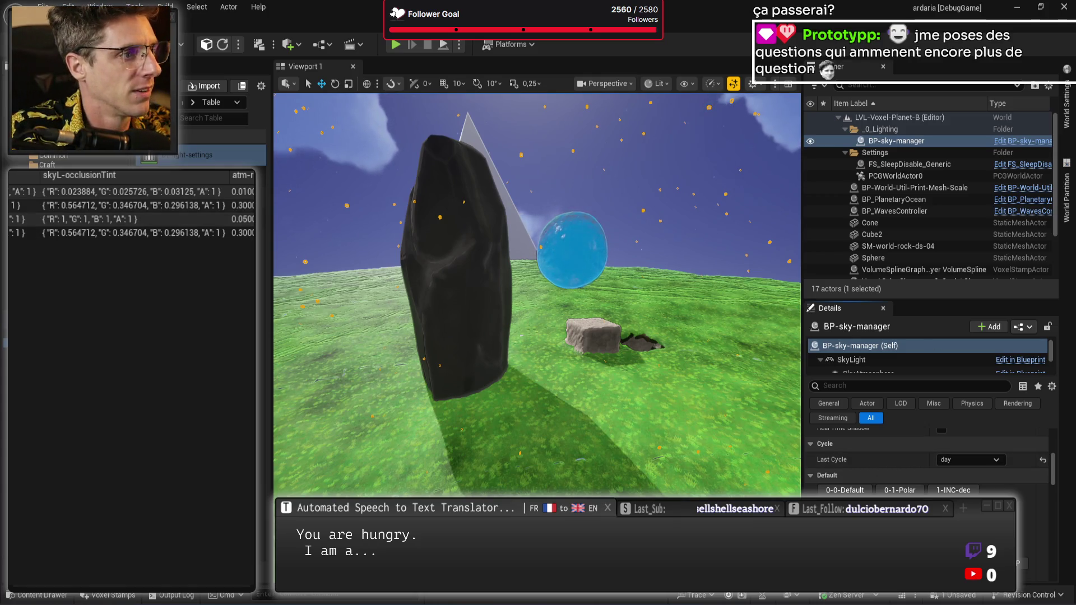
left_click(129, 205)
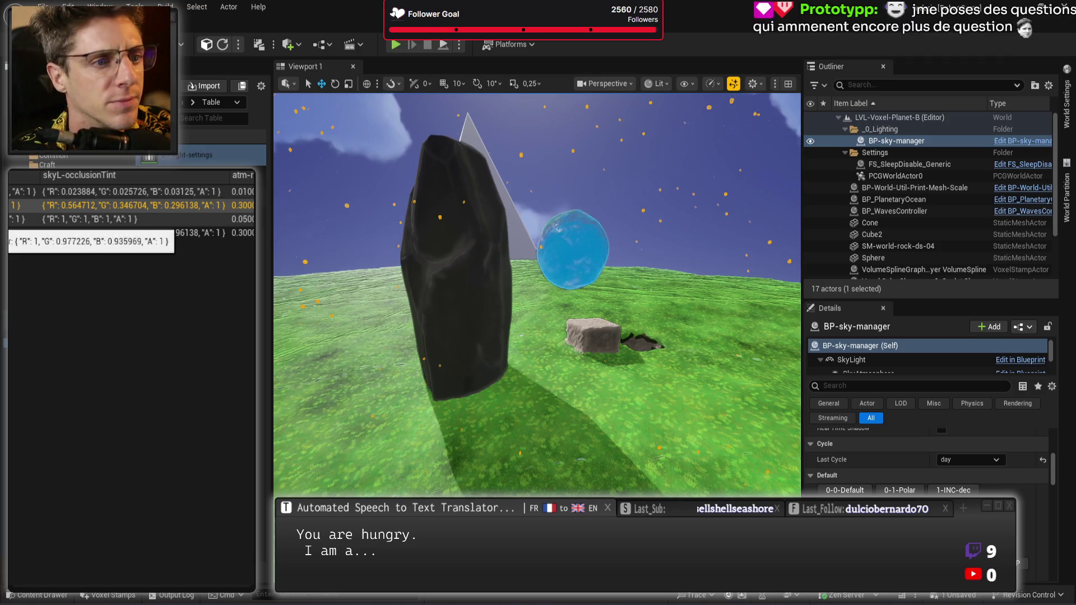
left_click(112, 219)
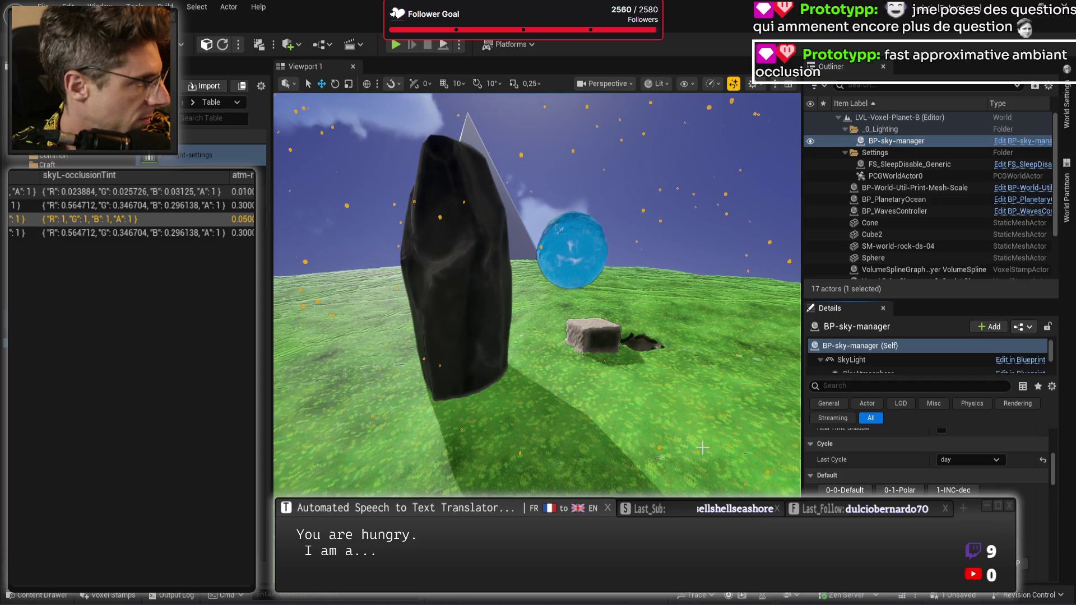
key("w")
key("s")
key("Escape")
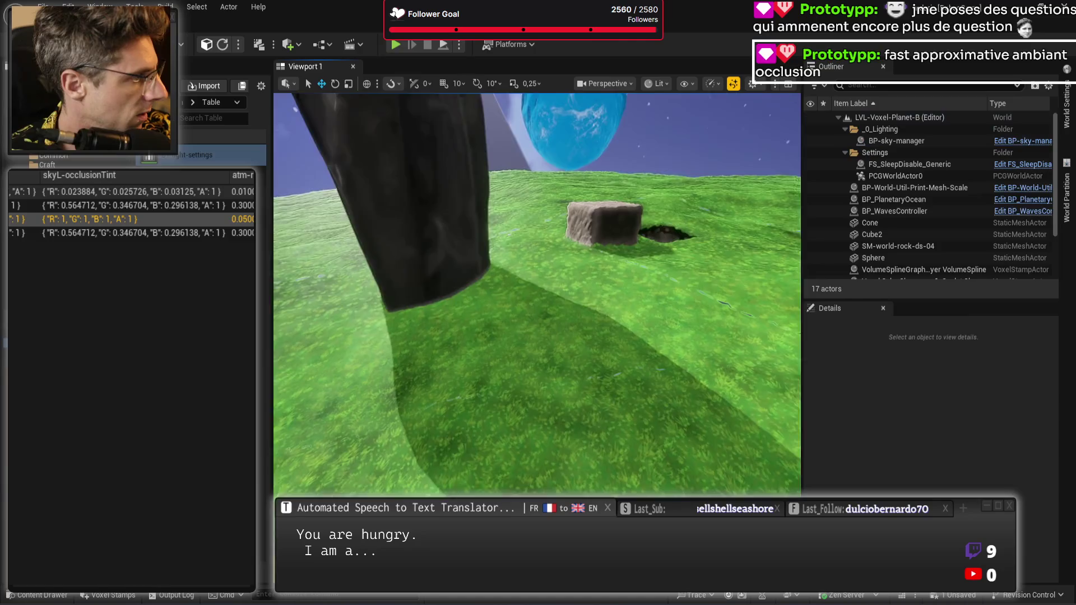
key("w")
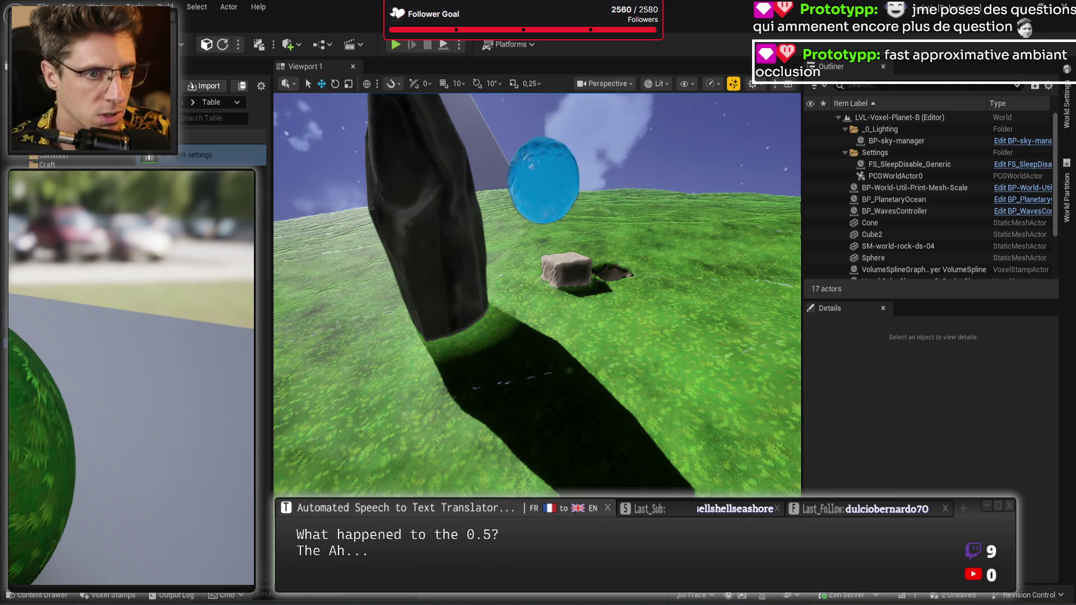
left_click_drag(102, 418, 102, 418)
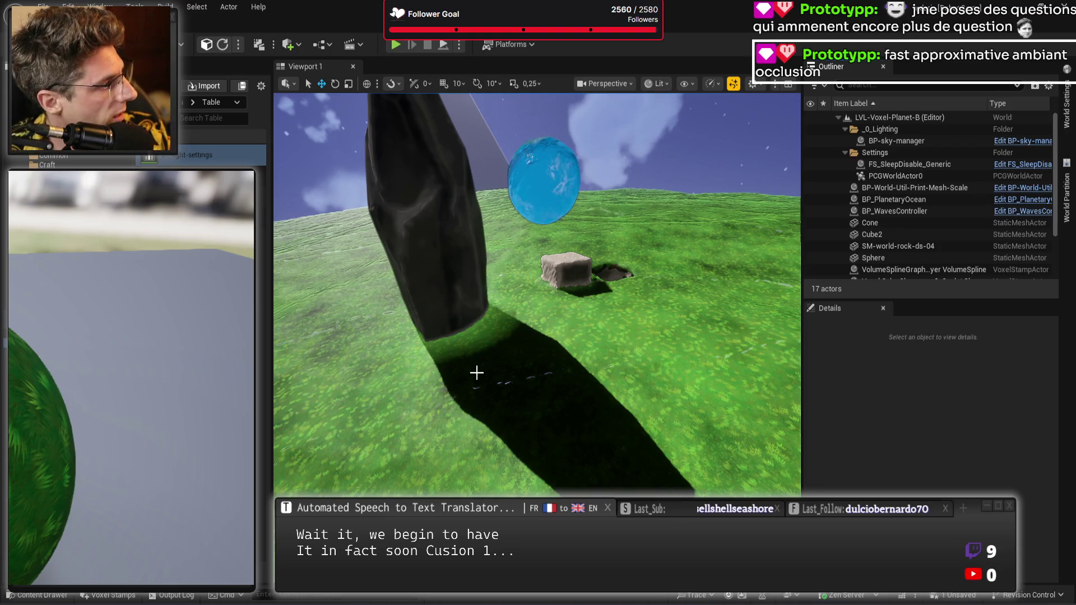
mouse_move(476, 373)
left_mouse_down()
mouse_move(476, 317)
mouse_move(426, 269)
mouse_move(404, 290)
left_mouse_up()
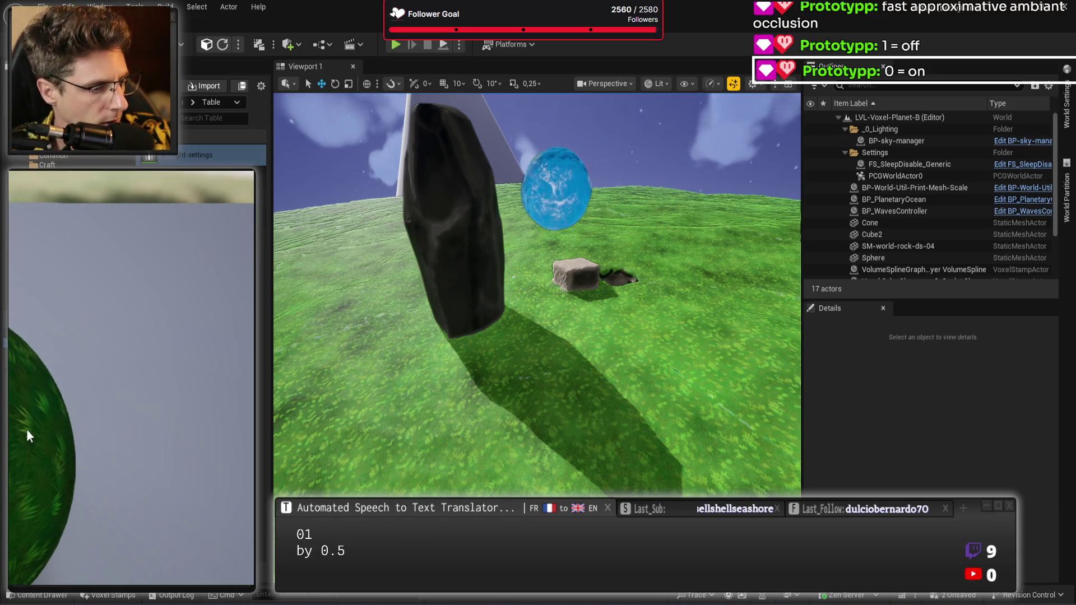
mouse_move(633, 399)
left_mouse_down()
mouse_move(614, 379)
mouse_move(723, 352)
left_mouse_up()
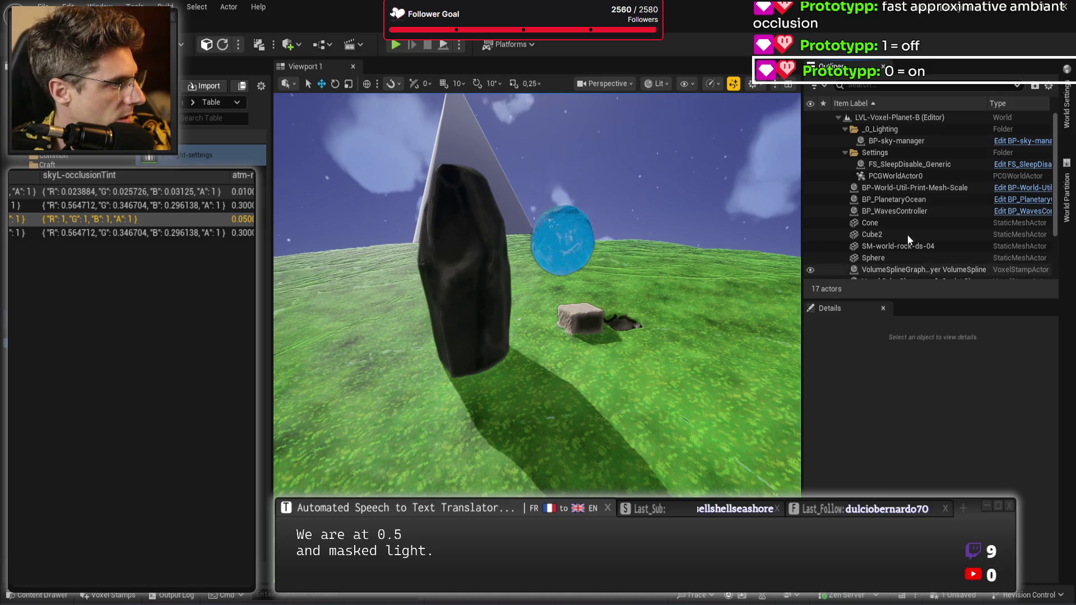
Select BP-sky-manager and apply a Default-section lighting preset to brighten the planet
left_click(922, 140)
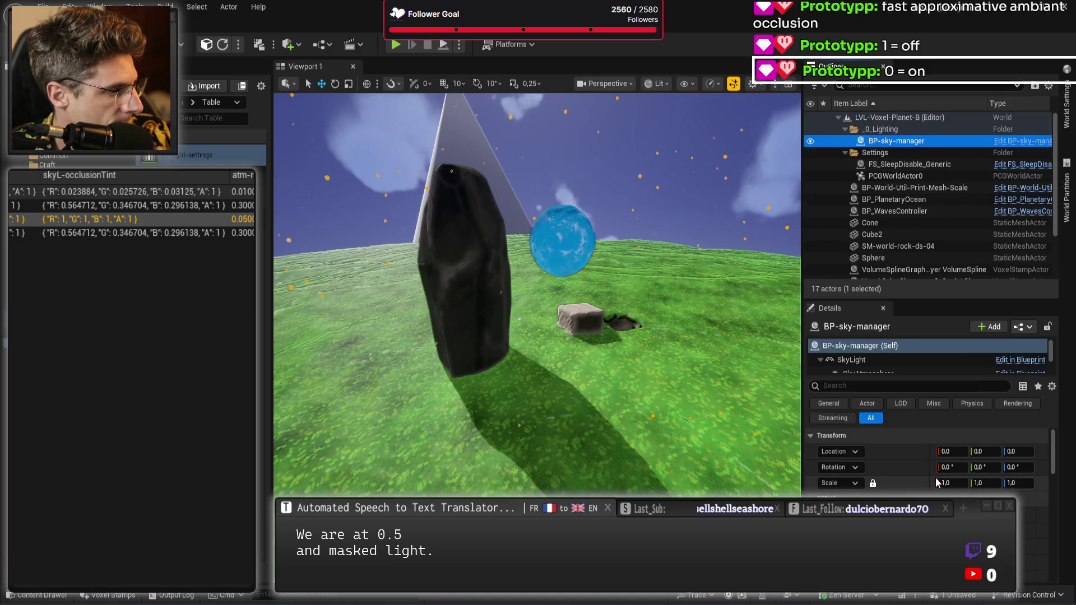
scroll(927, 466, "down", 5)
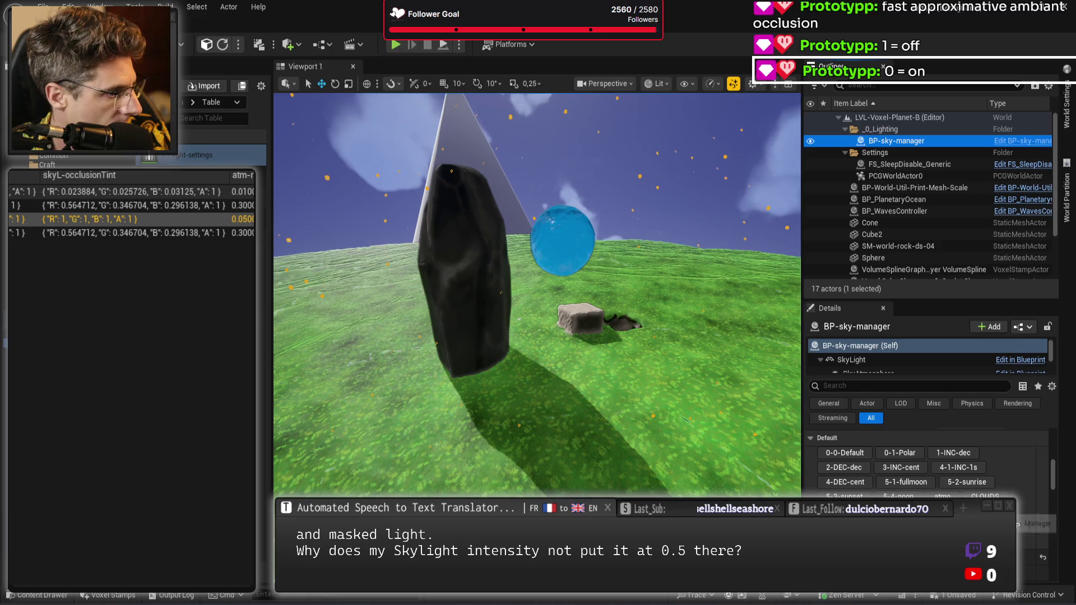
left_click(1034, 524)
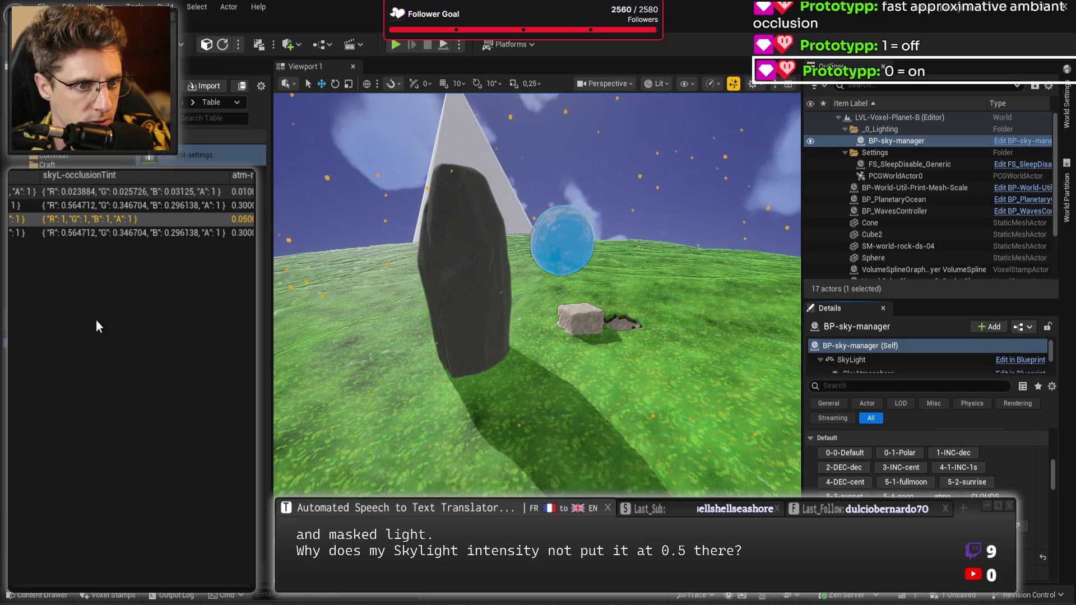
key("Up")
key("Down")
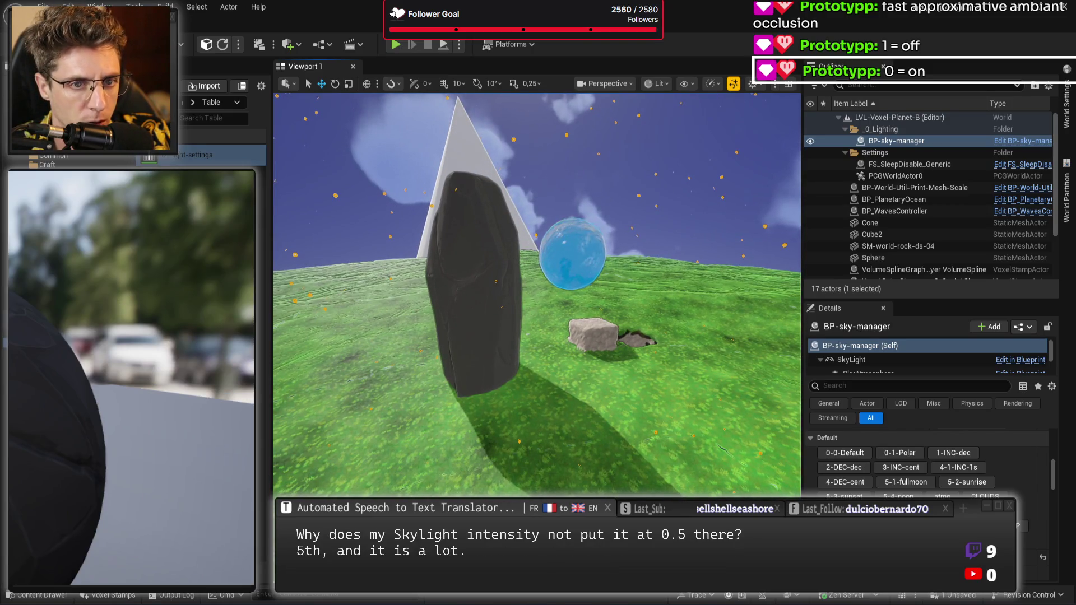
Set the AmbientOcclusion default to 0.5, then 2, then back to 1.0, and deselect
left_click(142, 528)
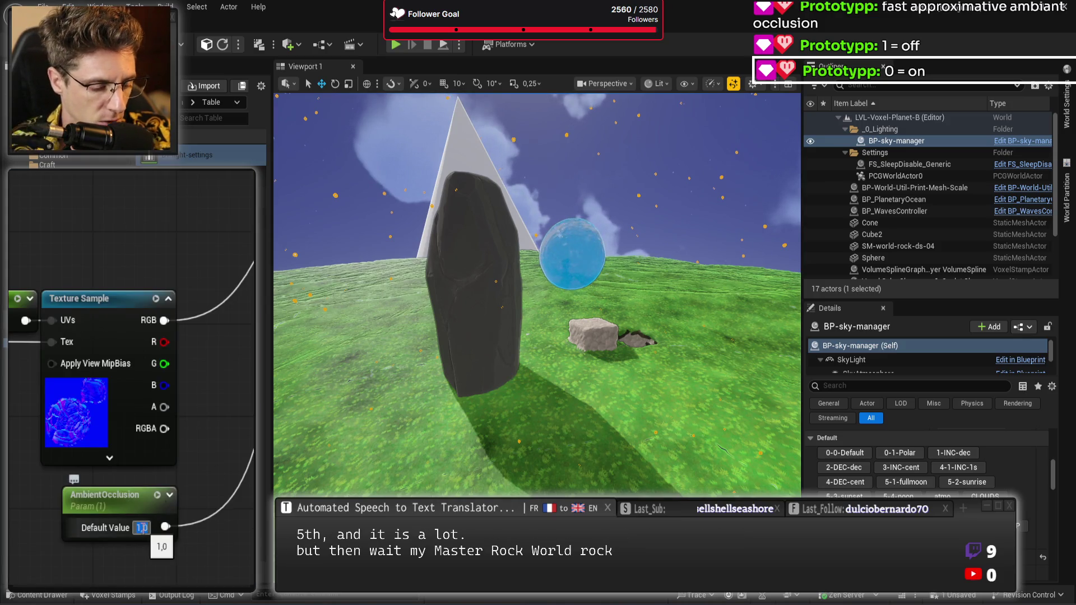
key("BackSpace")
type("0,5")
key("Return")
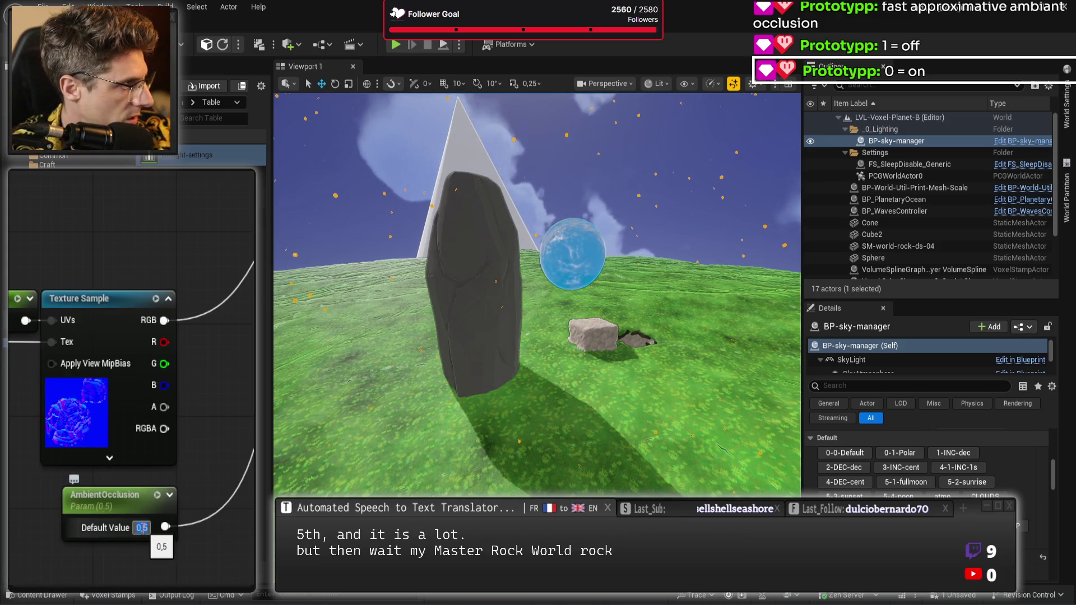
type("2")
key("Return")
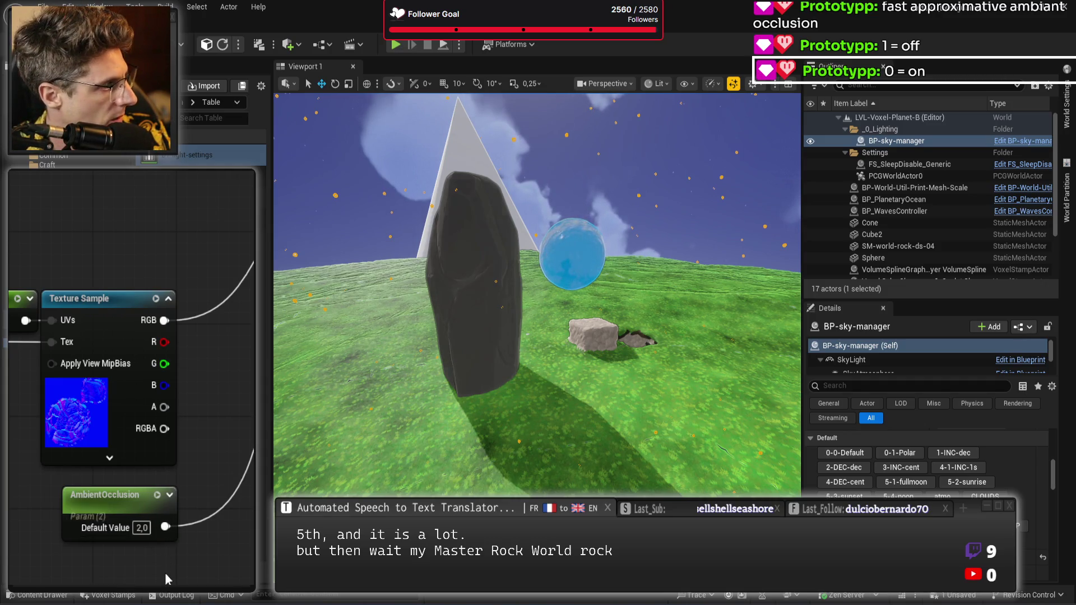
left_click(142, 527)
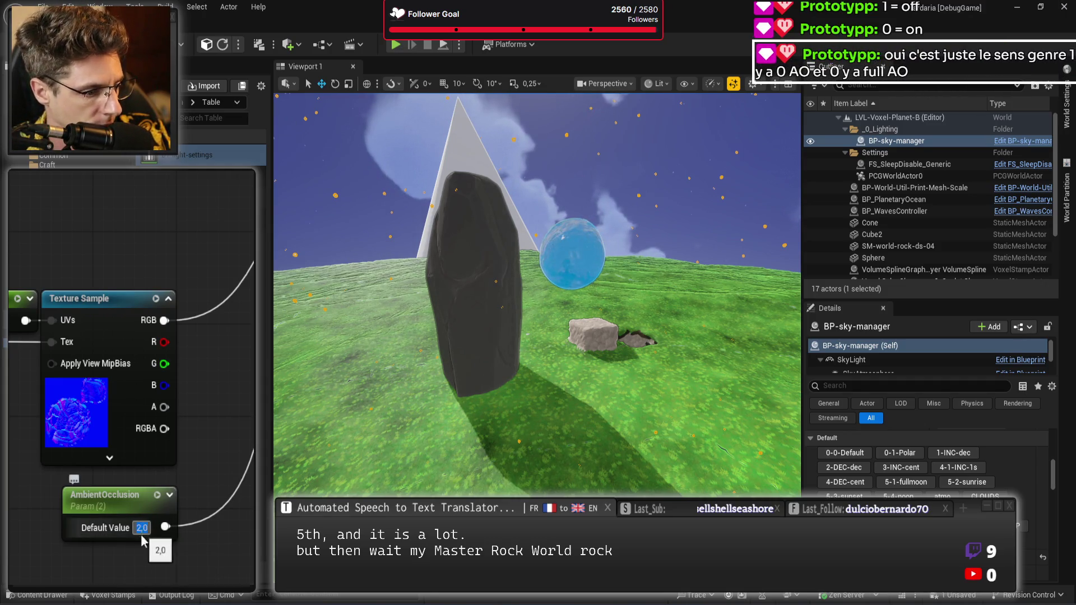
type("1")
key("Return")
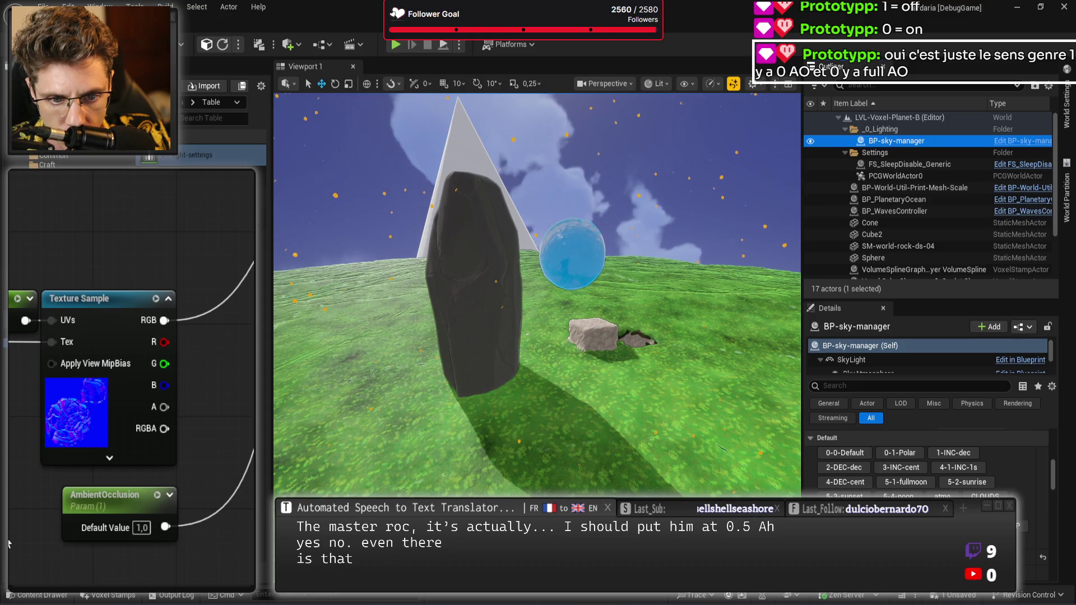
mouse_move(638, 394)
left_mouse_down()
mouse_move(605, 269)
mouse_move(633, 393)
mouse_move(662, 347)
mouse_move(605, 337)
mouse_move(594, 364)
mouse_move(577, 353)
mouse_move(589, 353)
left_mouse_up()
left_click(634, 394)
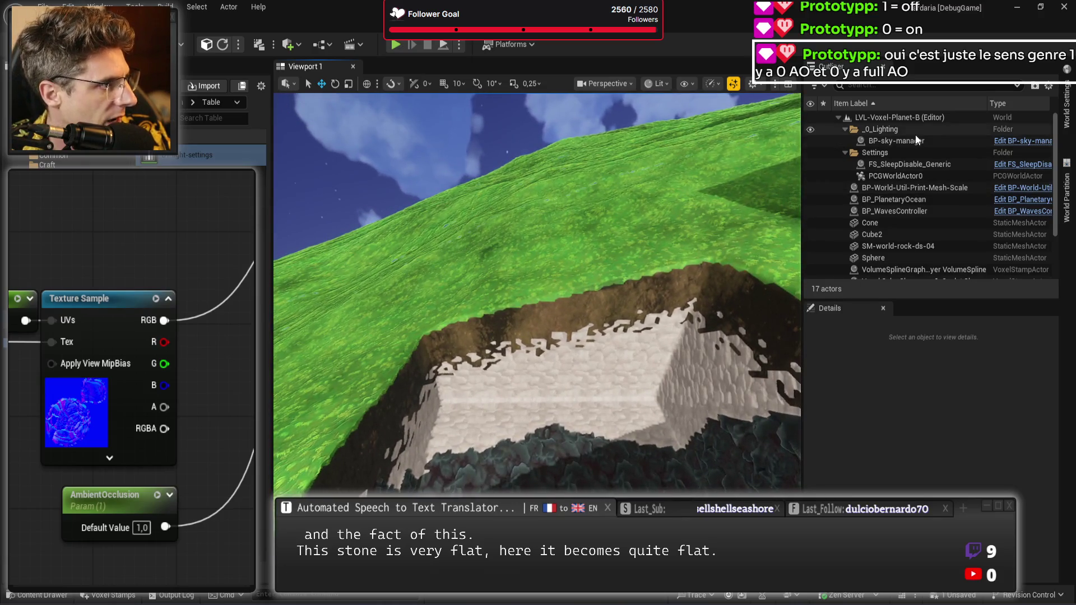
left_click(914, 140)
scroll(886, 366, "down", 3)
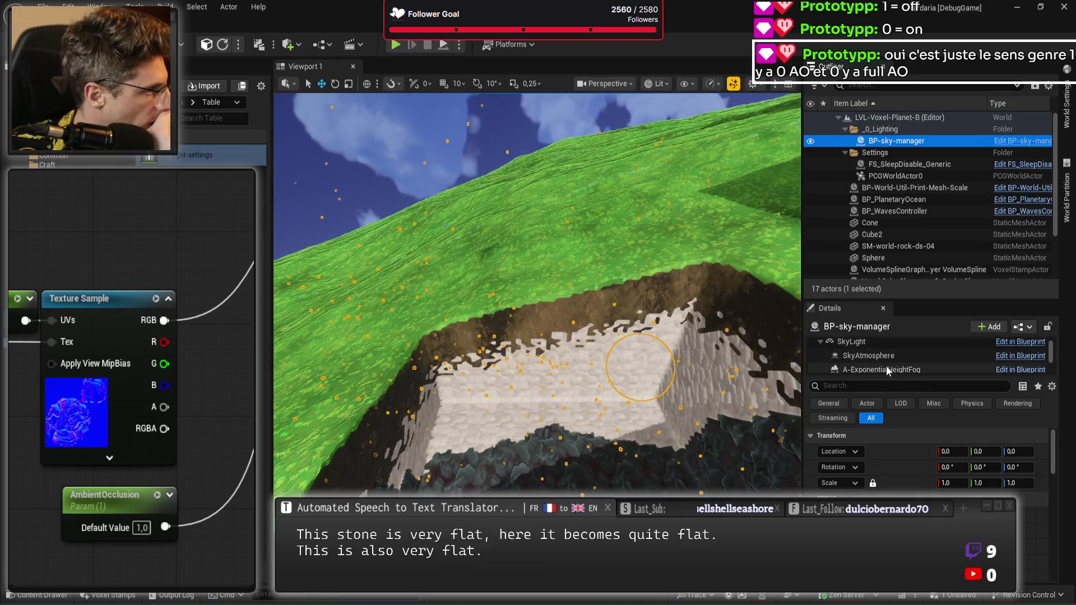
left_click(889, 352)
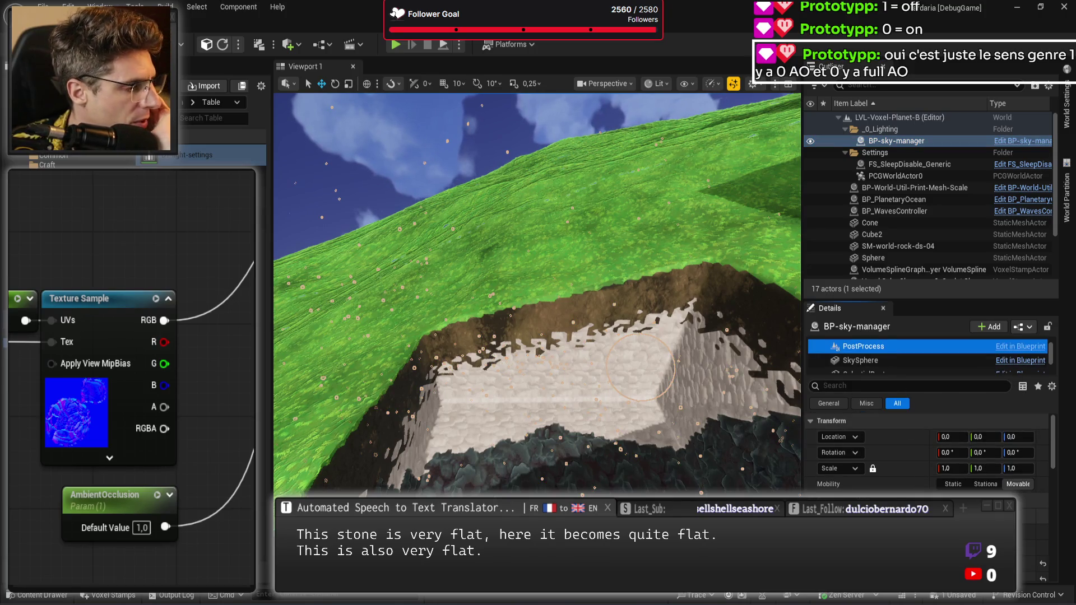
scroll(912, 460, "down", 10)
scroll(914, 476, "down", 5)
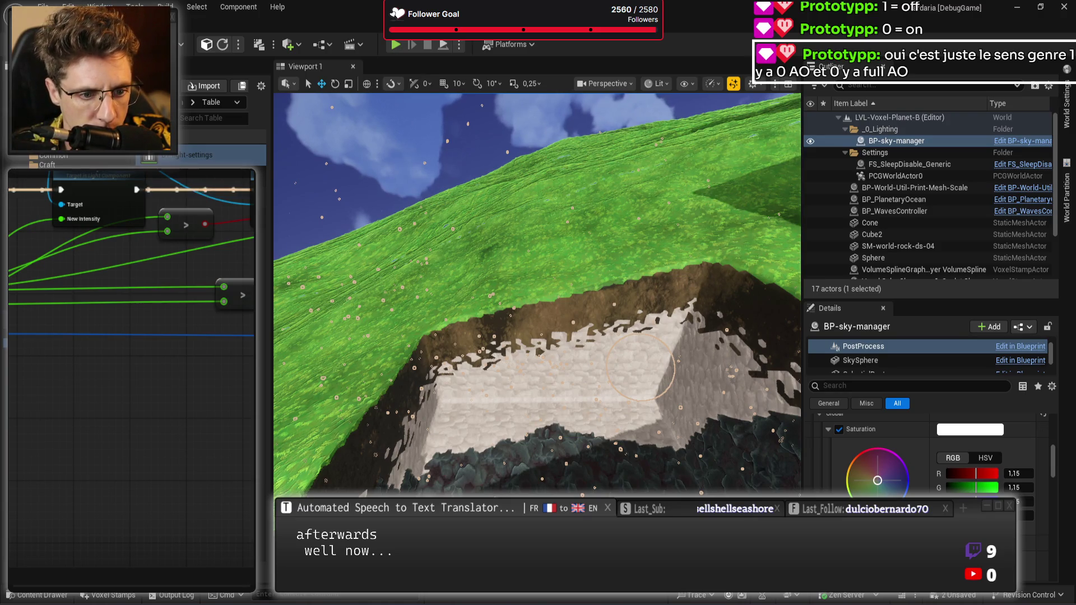
scroll(930, 460, "down", 3)
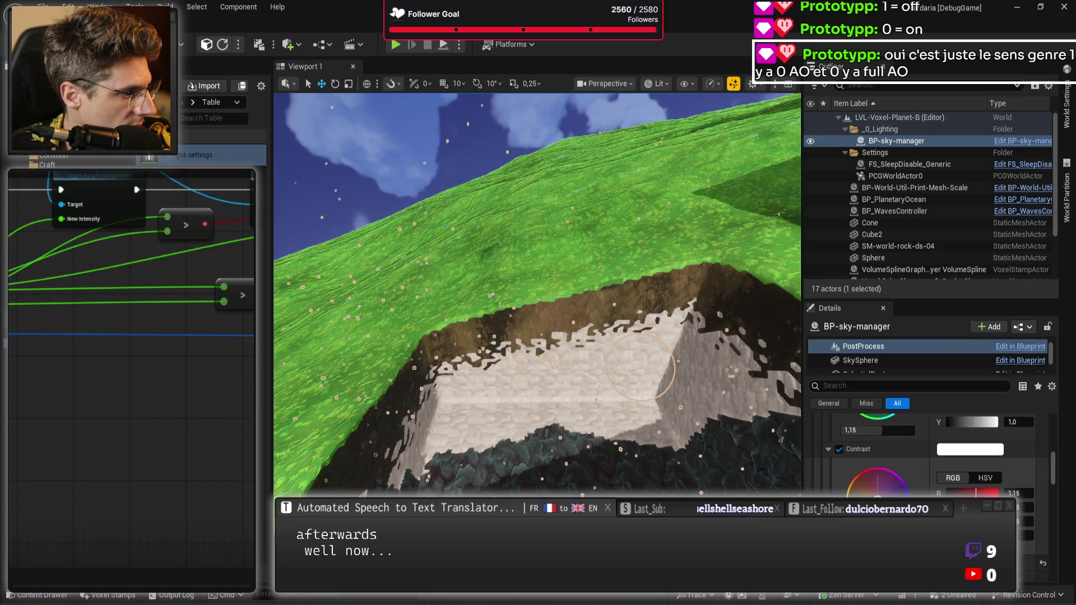
scroll(964, 486, "up", 5)
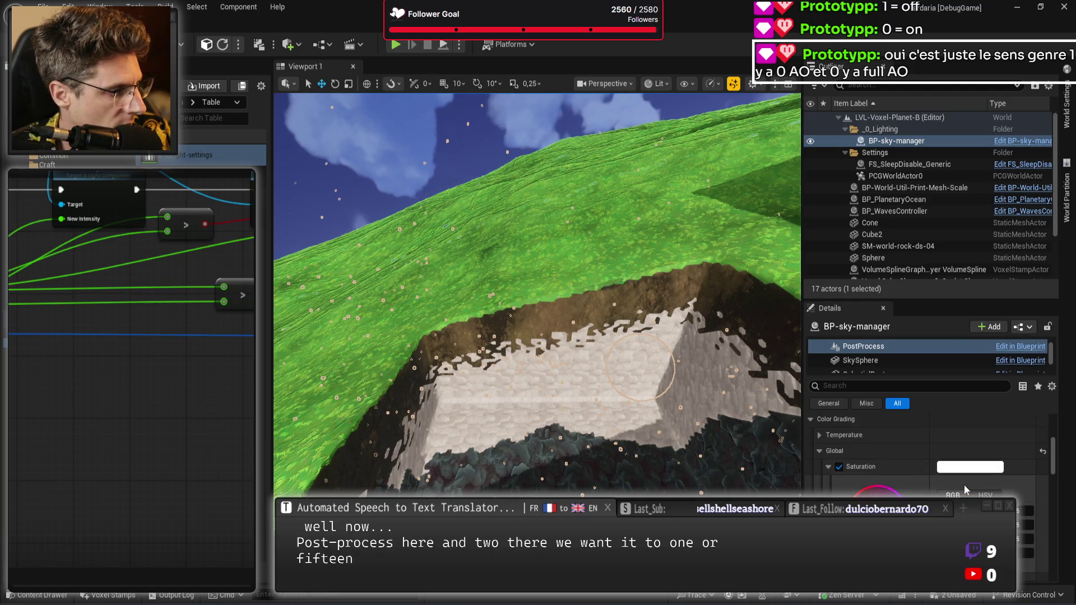
left_click(819, 451)
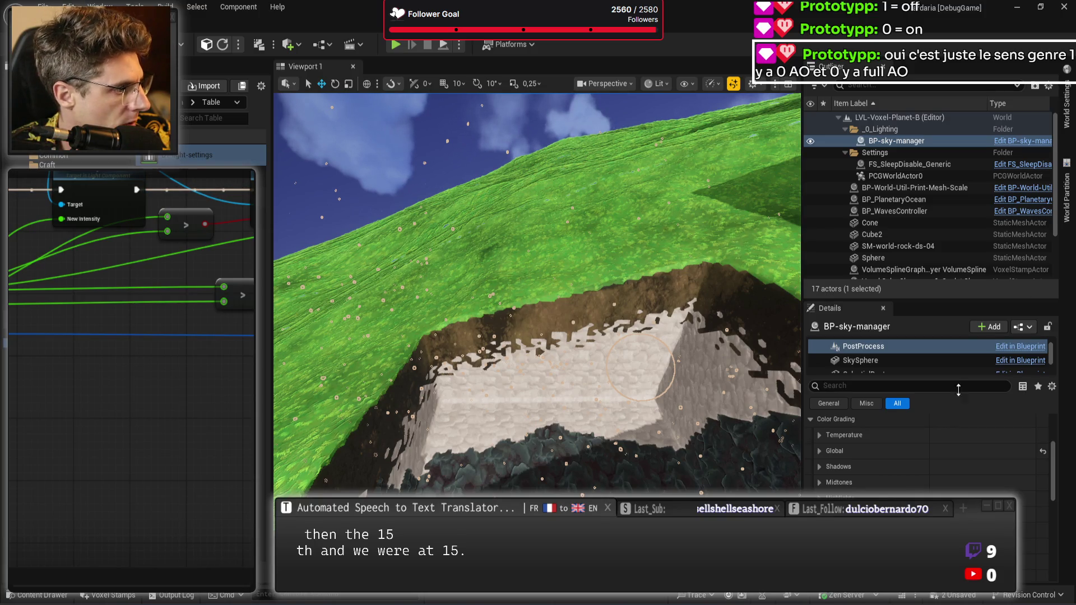
left_click(834, 451)
scroll(896, 449, "down", 1)
left_click(829, 448)
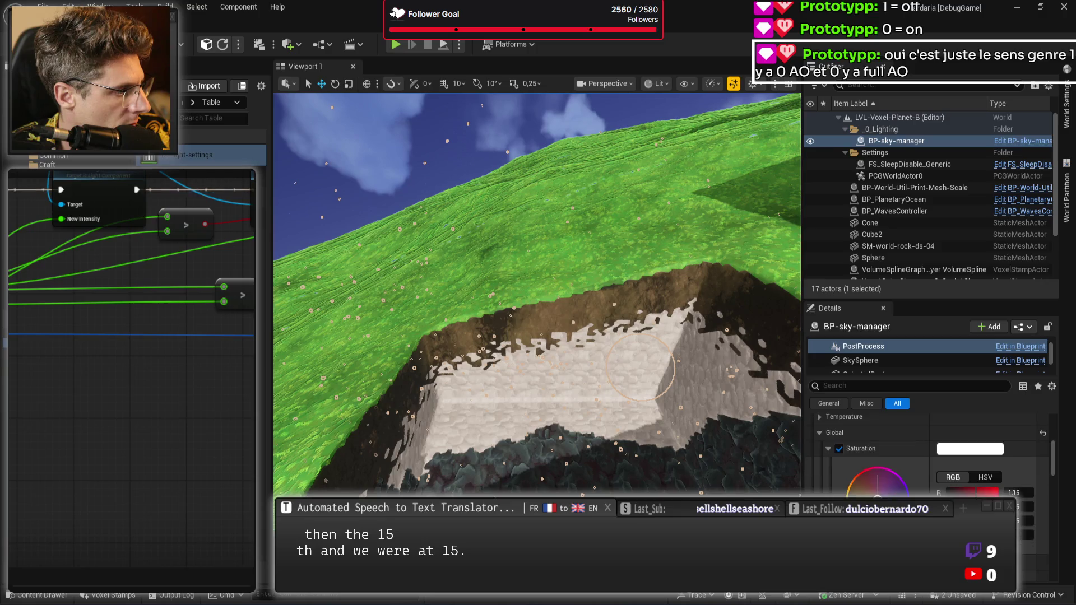
scroll(925, 471, "down", 8)
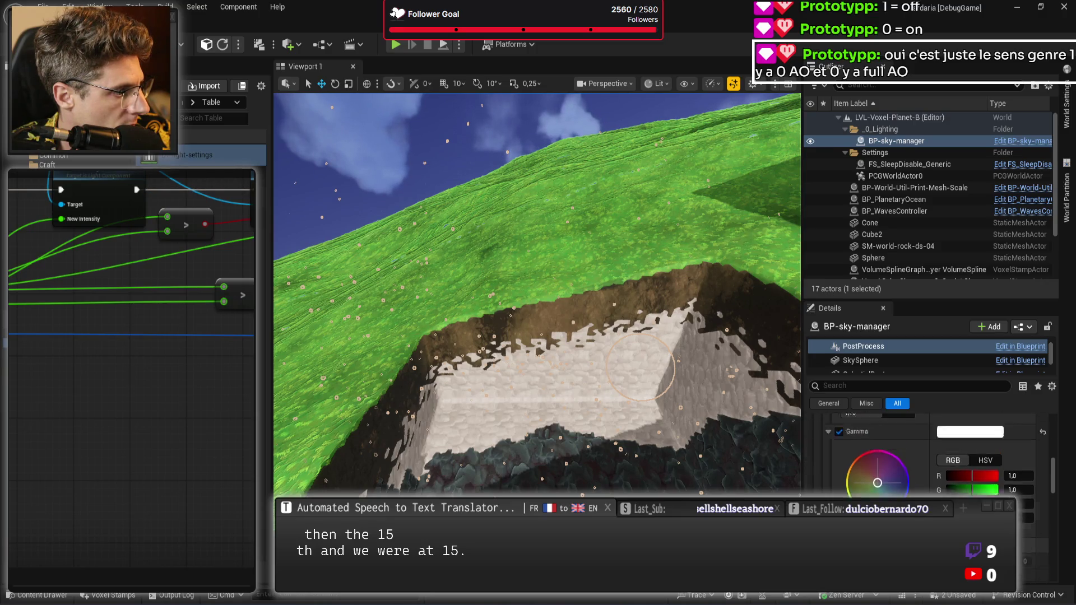
scroll(924, 471, "down", 10)
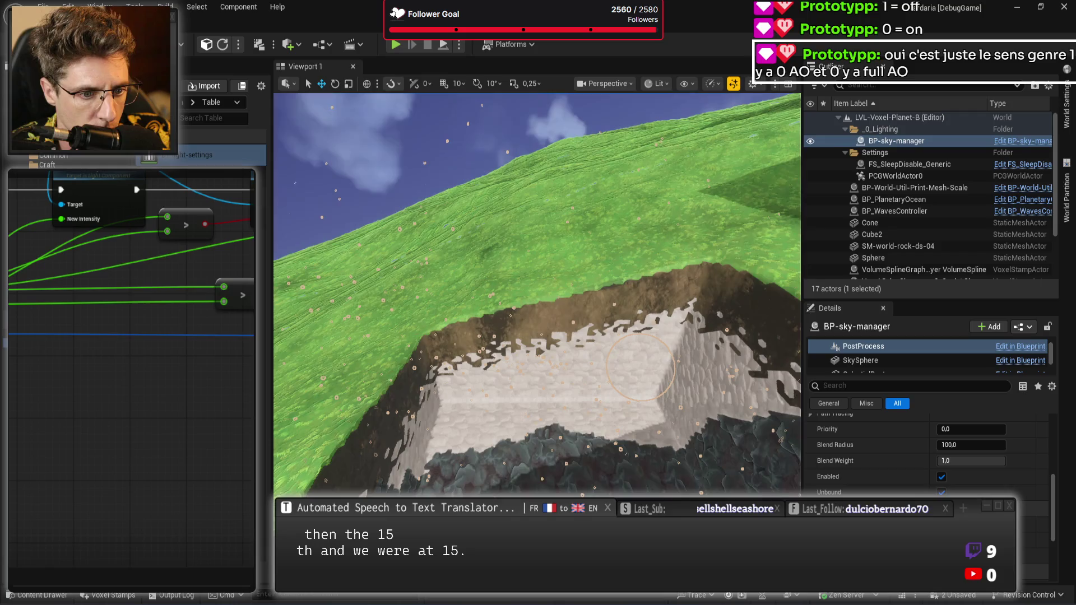
scroll(930, 454, "up", 10)
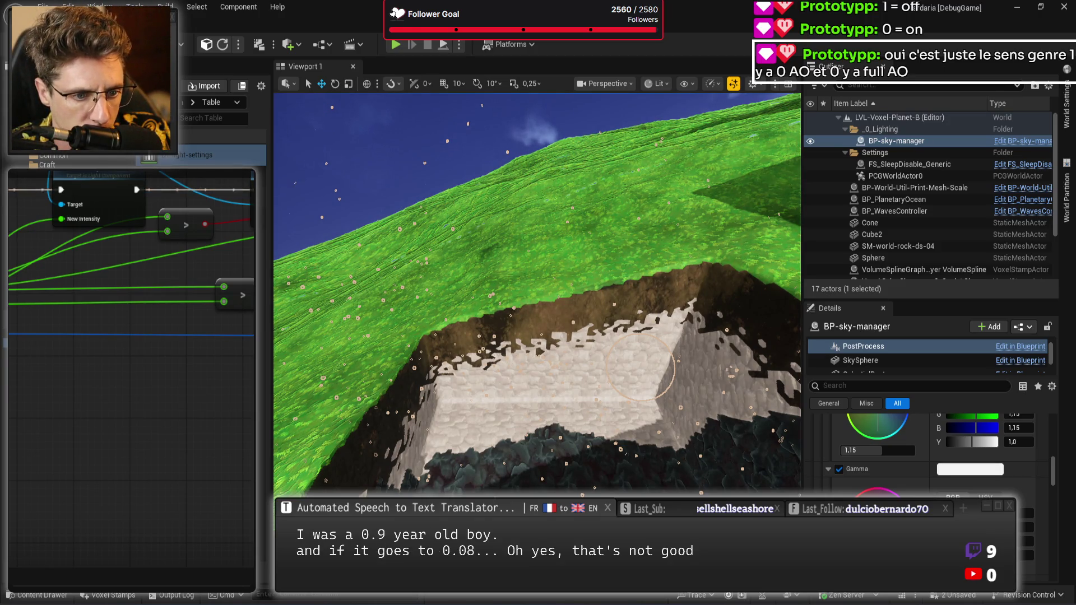
Look up at the planet above the rock wall, then reselect BP-sky-manager to show its Transform
left_click_drag(186, 496, 209, 491)
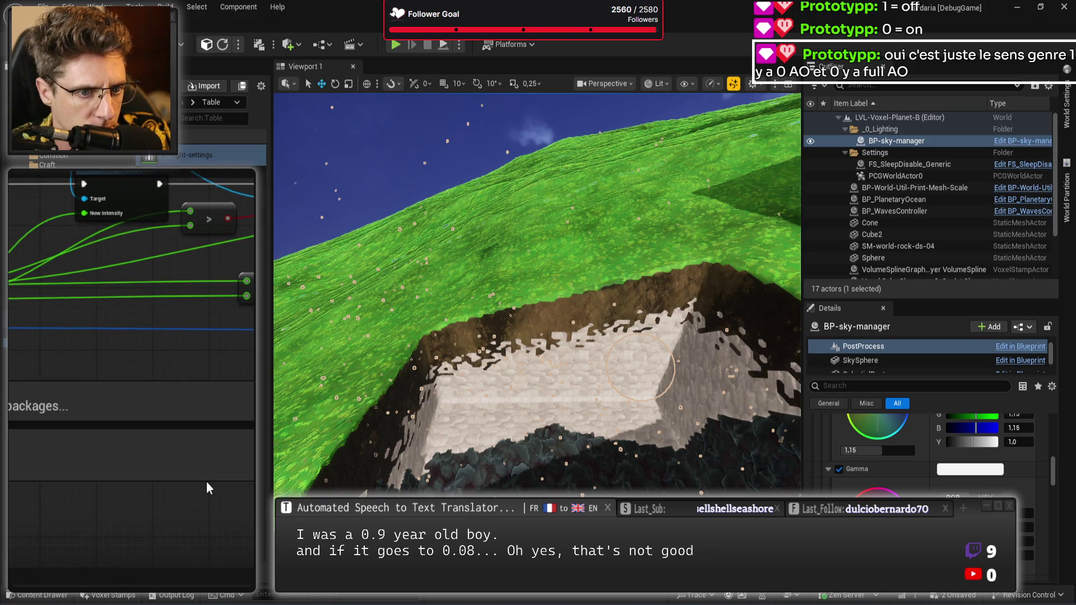
mouse_move(504, 337)
left_mouse_down()
mouse_move(505, 224)
mouse_move(572, 230)
mouse_move(516, 202)
mouse_move(535, 160)
mouse_move(563, 163)
mouse_move(543, 160)
mouse_move(555, 163)
mouse_move(625, 391)
left_mouse_up()
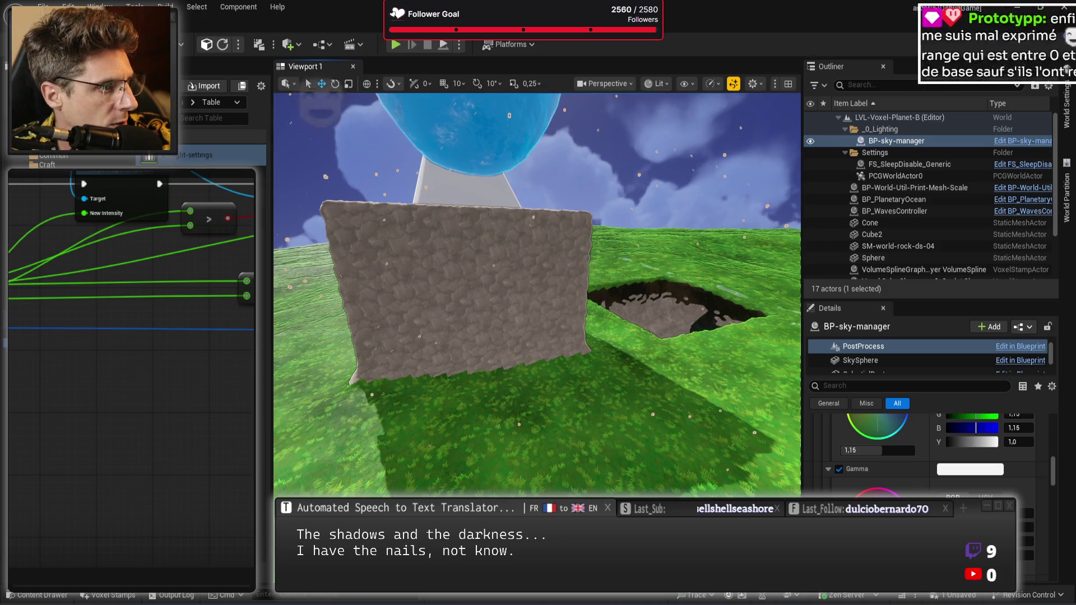
left_click(896, 140)
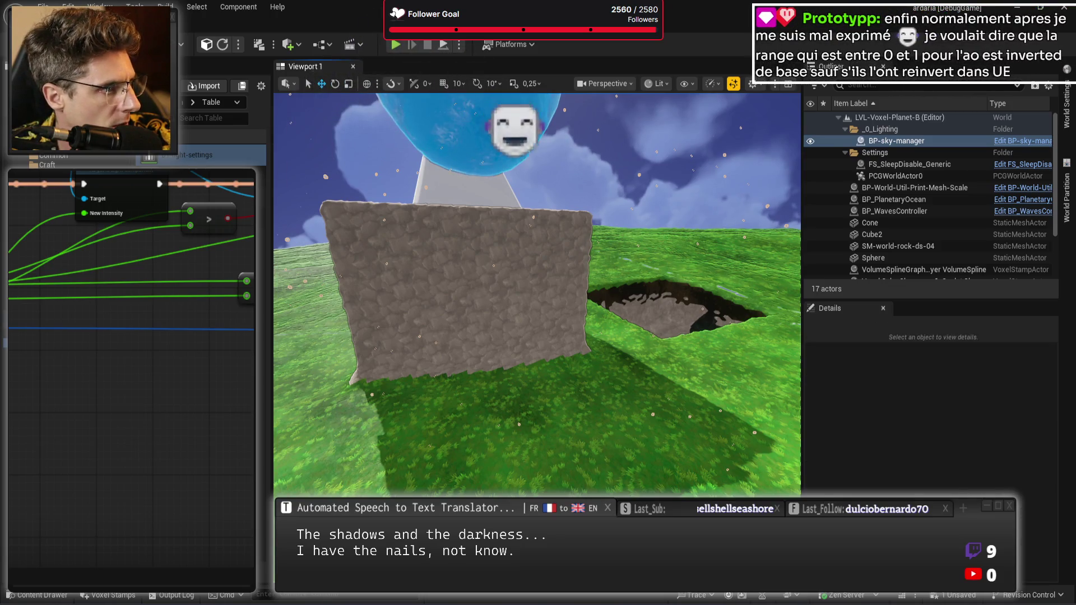
left_click(895, 164)
left_click(896, 143)
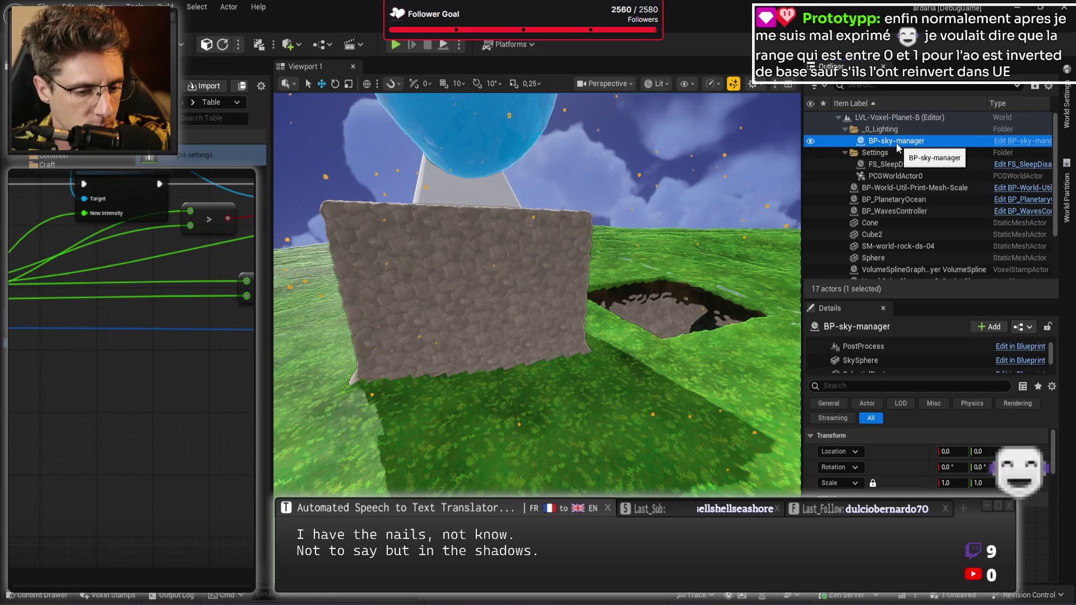
Delete BP-sky-manager, restore it with undo, and save the level
key("Delete")
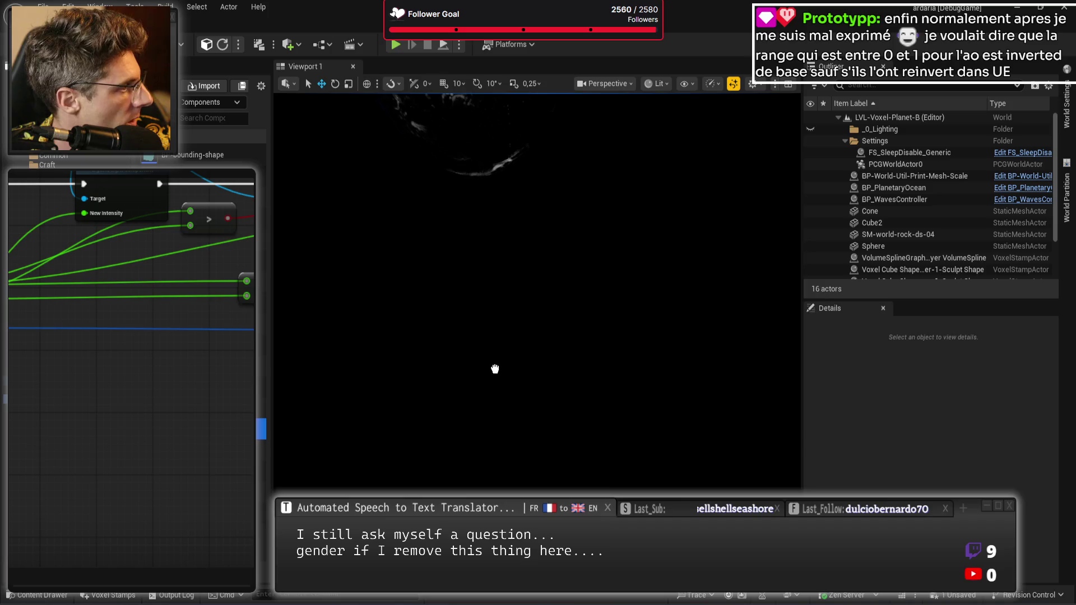
key("ctrl+z")
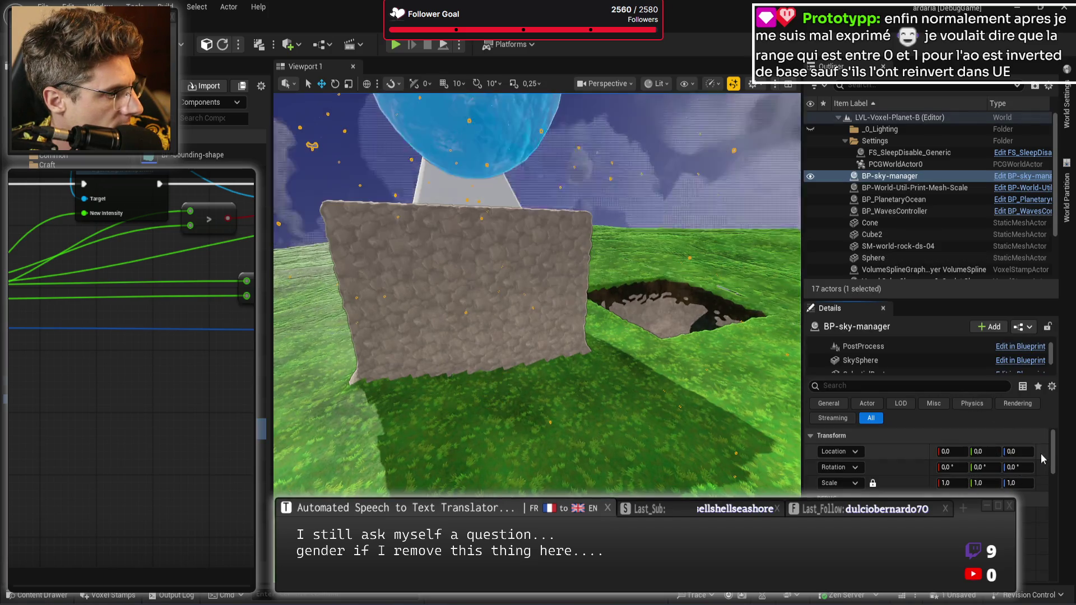
mouse_move(648, 439)
left_mouse_down()
mouse_move(654, 388)
mouse_move(661, 394)
left_mouse_up()
key("ctrl+s")
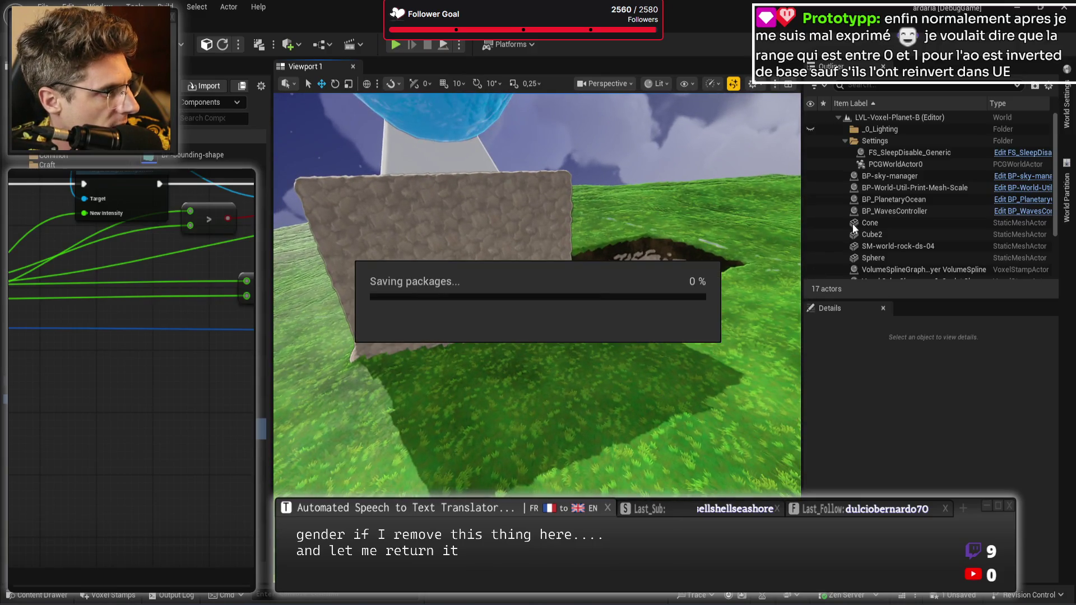
Move BP-sky-manager into the _0_Lighting folder and collapse the folder
scroll(930, 237, "down", 3)
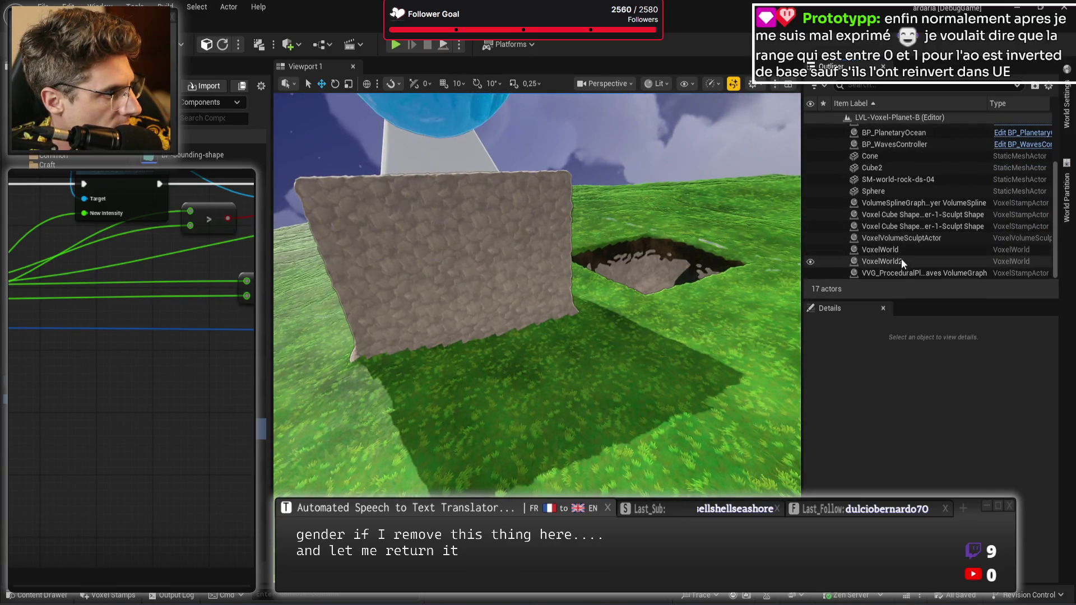
scroll(920, 257, "up", 3)
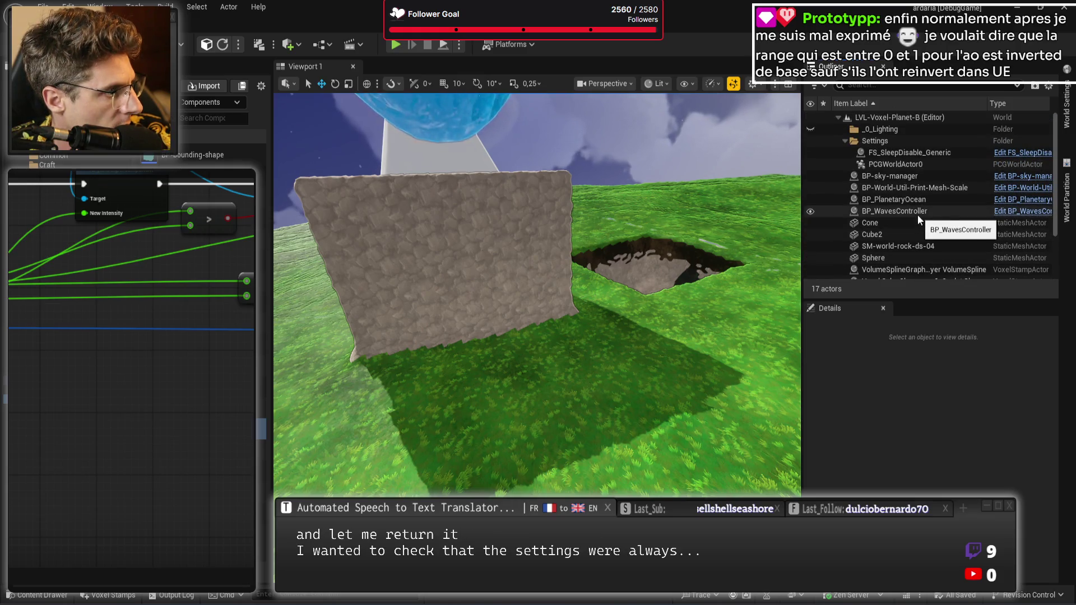
left_click_drag(893, 176, 903, 132)
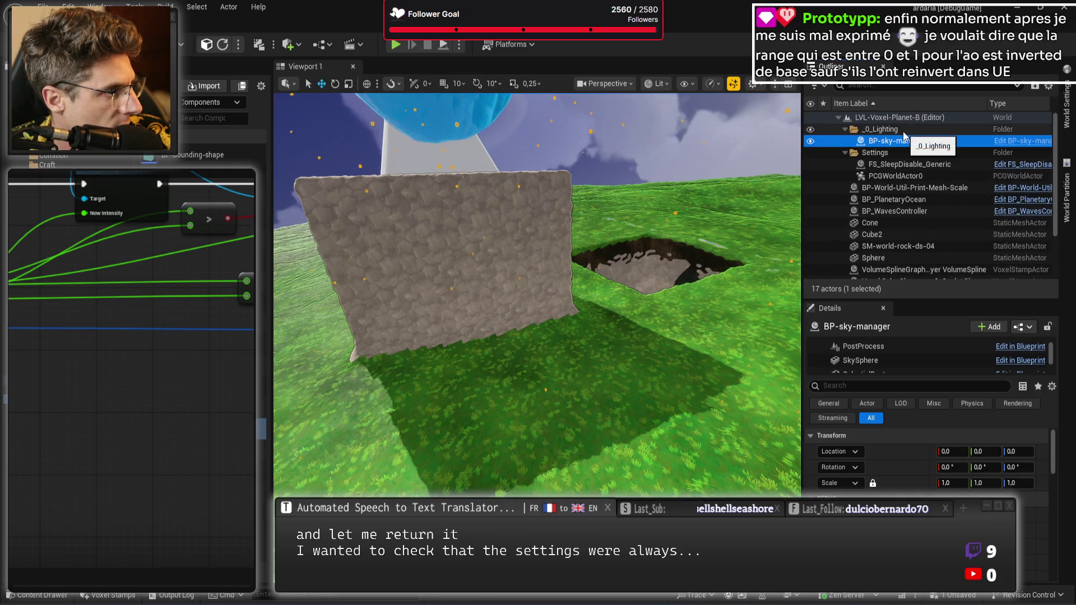
left_click(845, 129)
Fly back above the pit, go fullscreen with F11, and start Play In Editor
left_click_drag(94, 375, 108, 387)
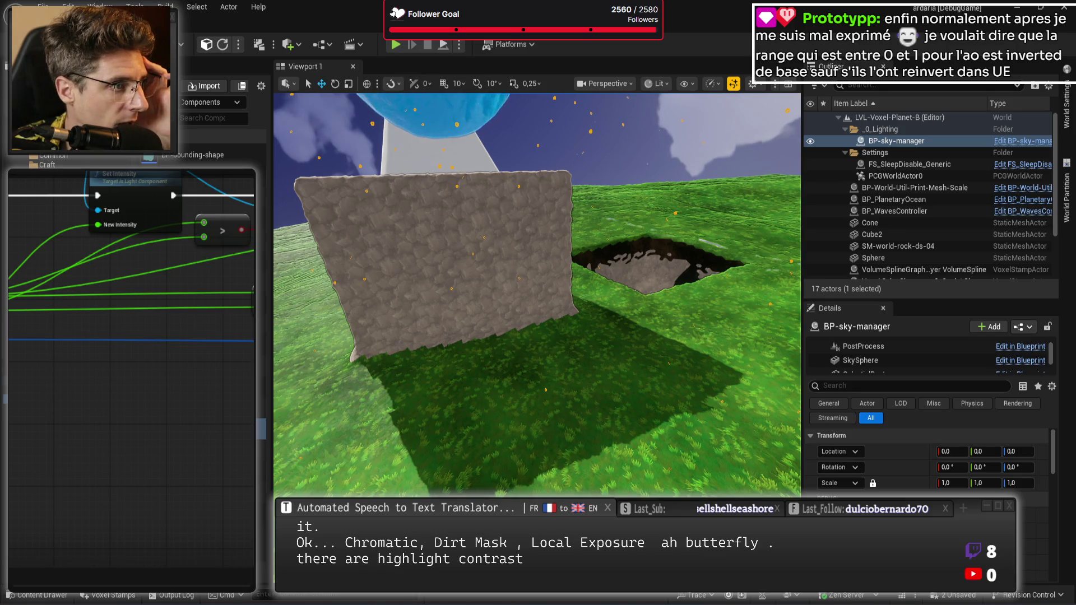
left_click_drag(670, 370, 671, 330)
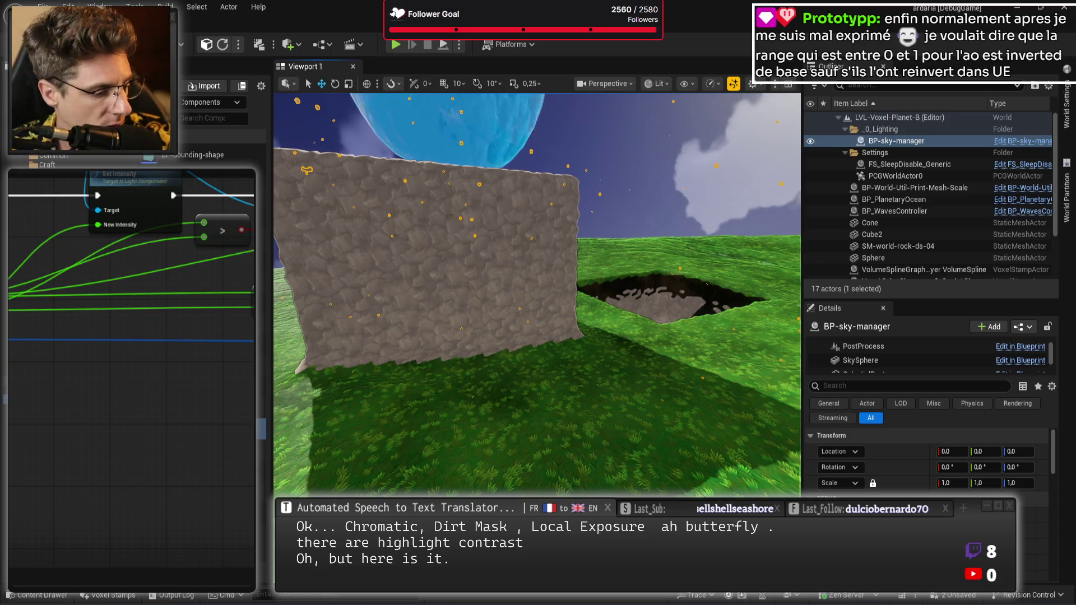
key("s")
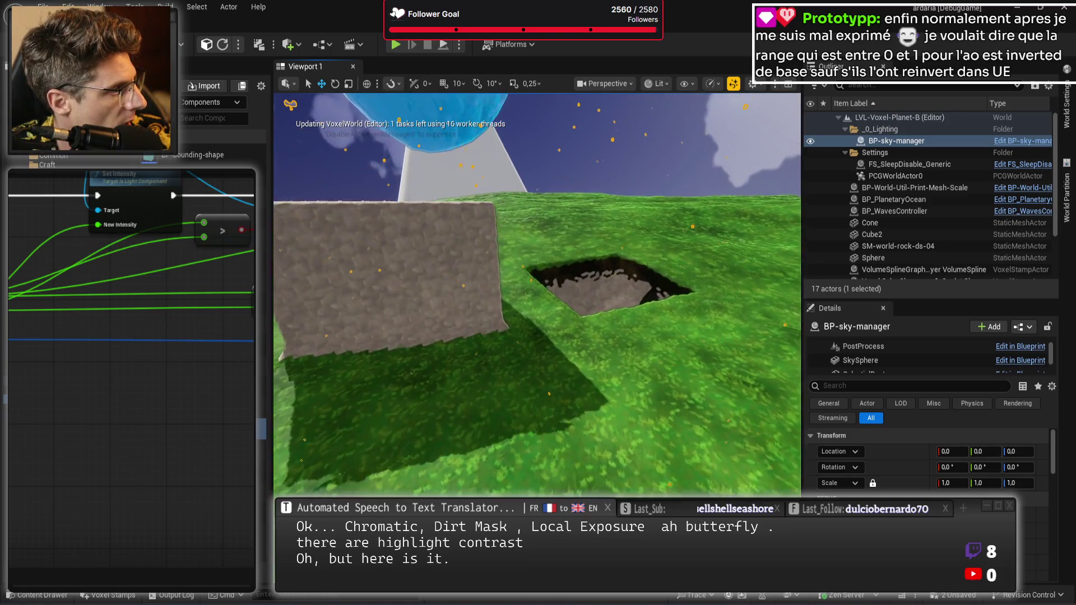
key("s")
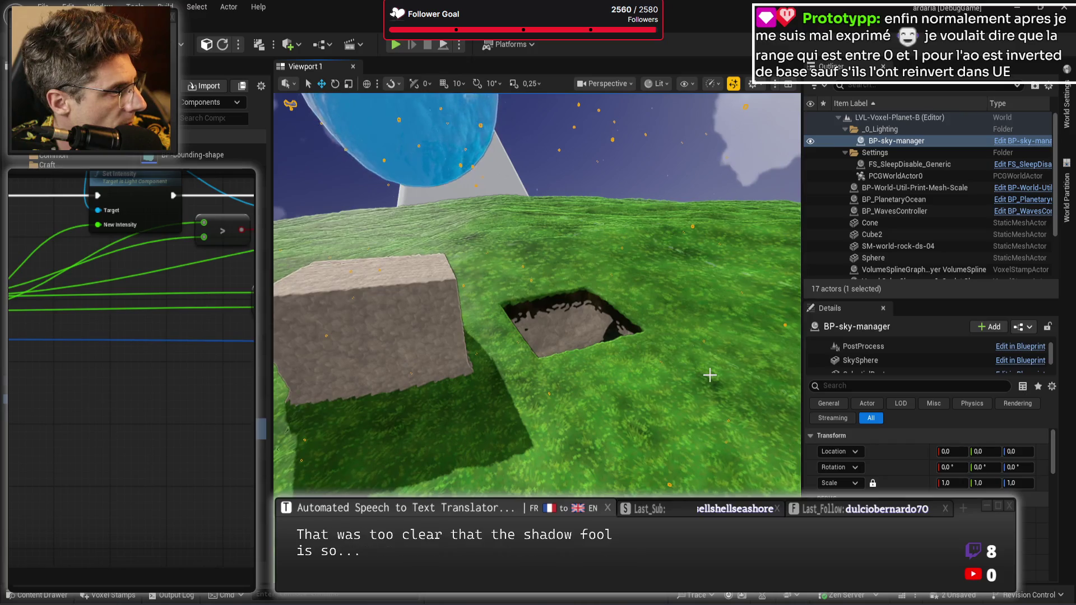
key("F11")
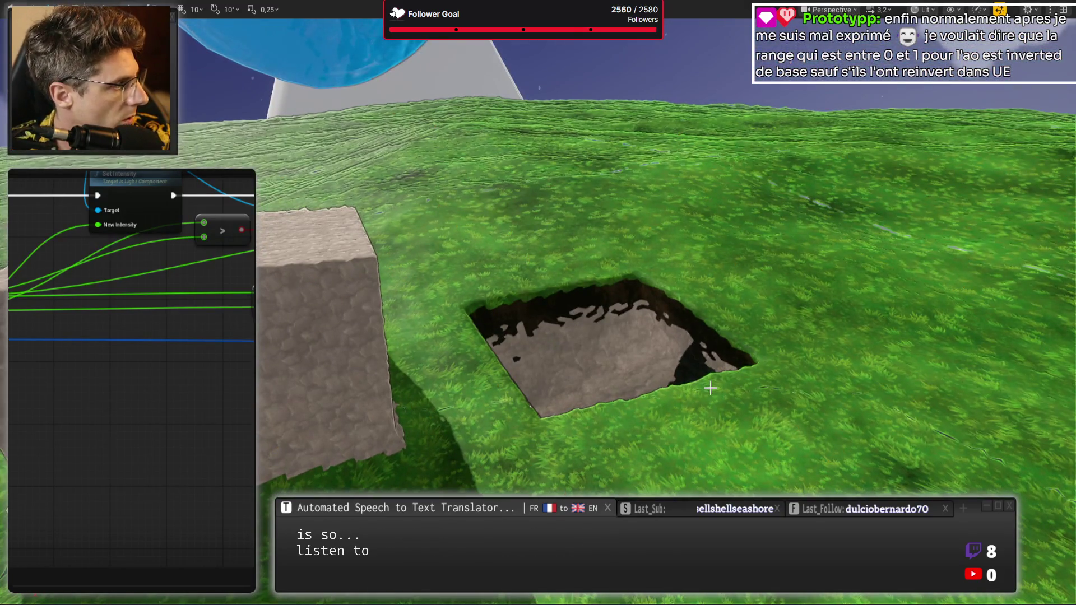
left_click_drag(710, 388, 712, 388)
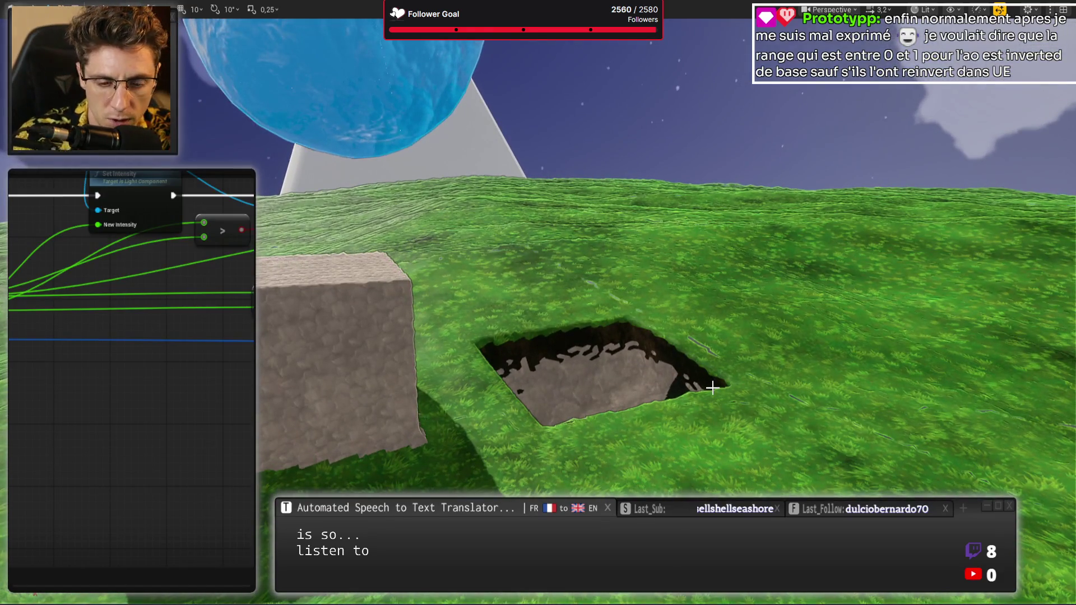
key("alt+p")
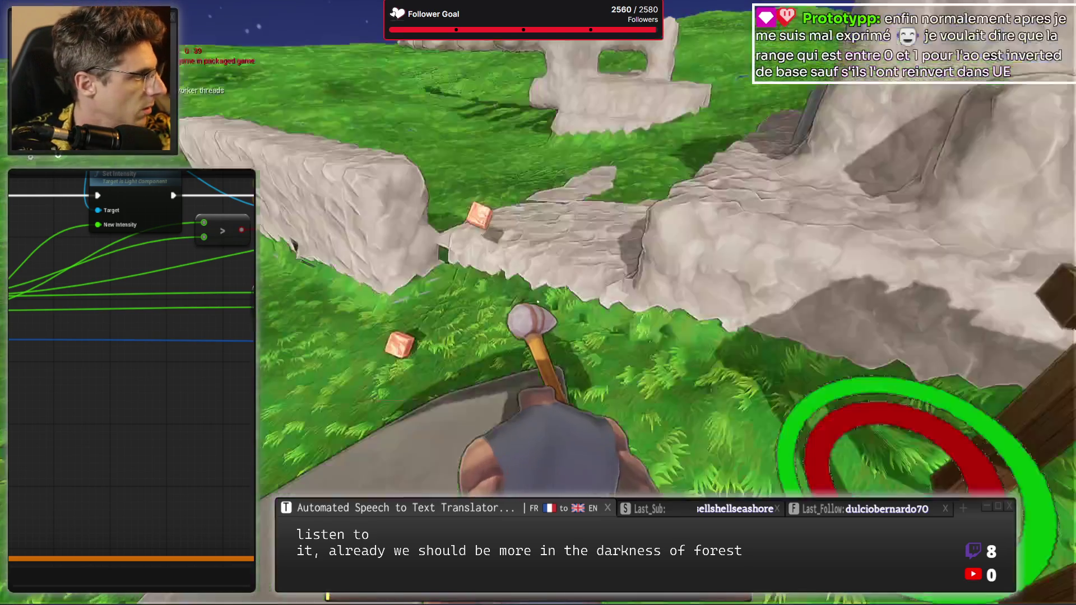
Swing the hammer at the sky, holes, rocks, tree and stone wall, then end Play-In-Editor
left_click(538, 302)
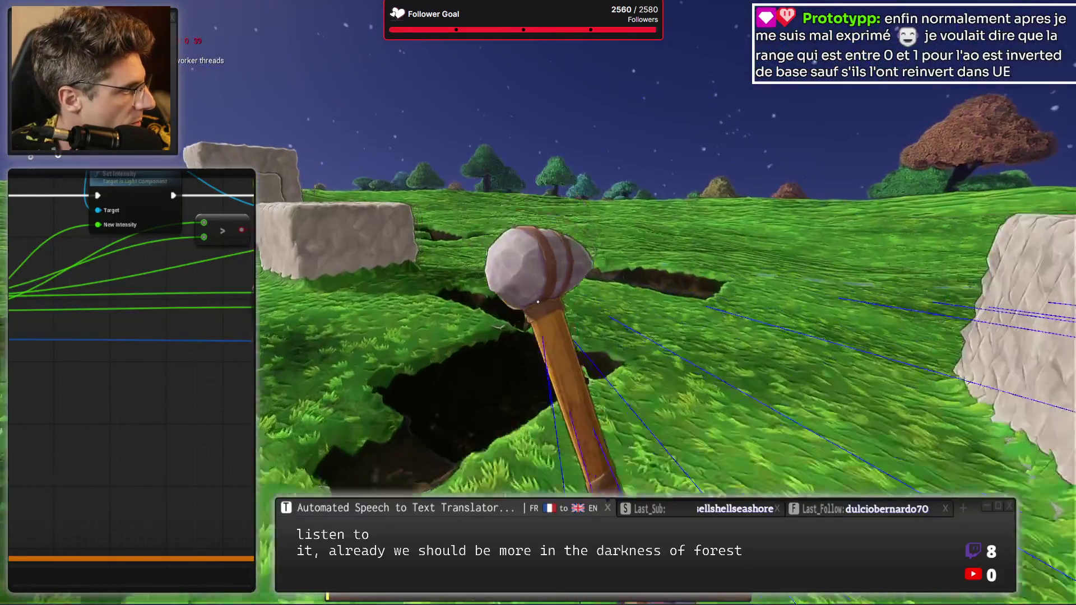
left_click(538, 303)
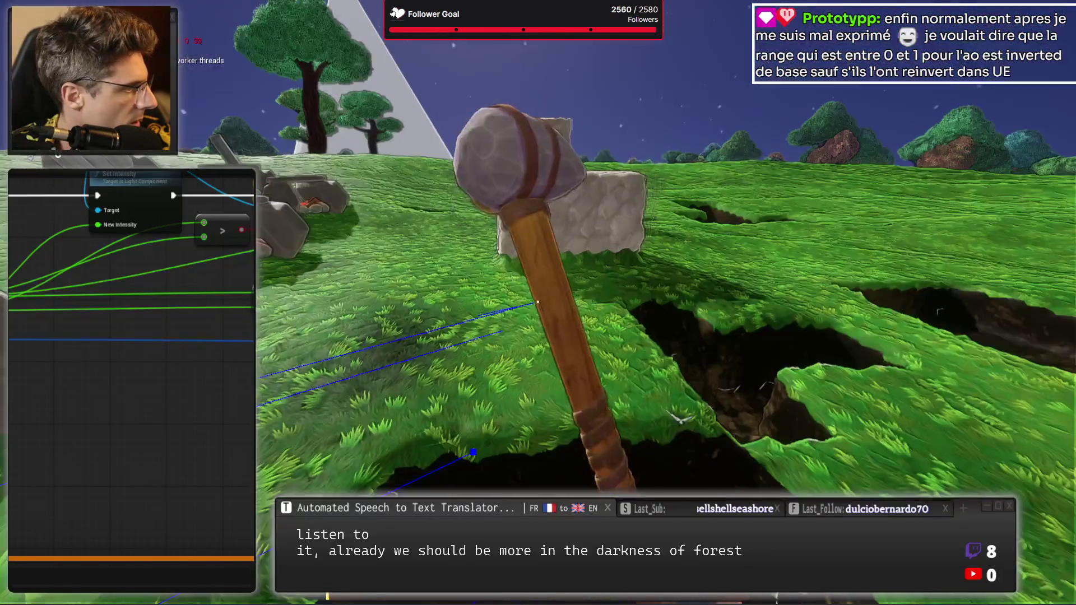
left_click(538, 302)
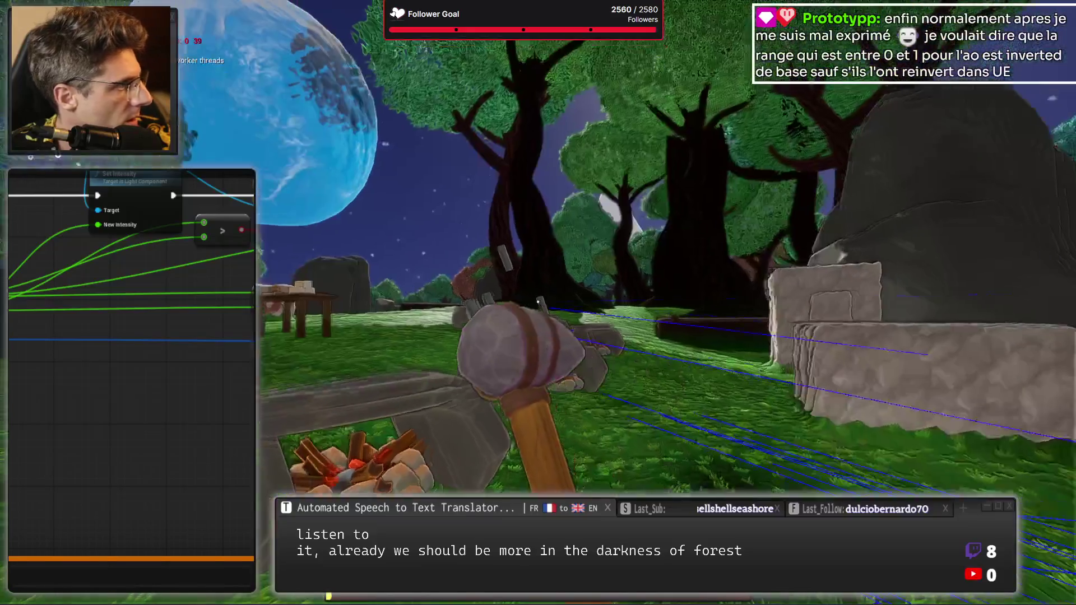
left_click(538, 302)
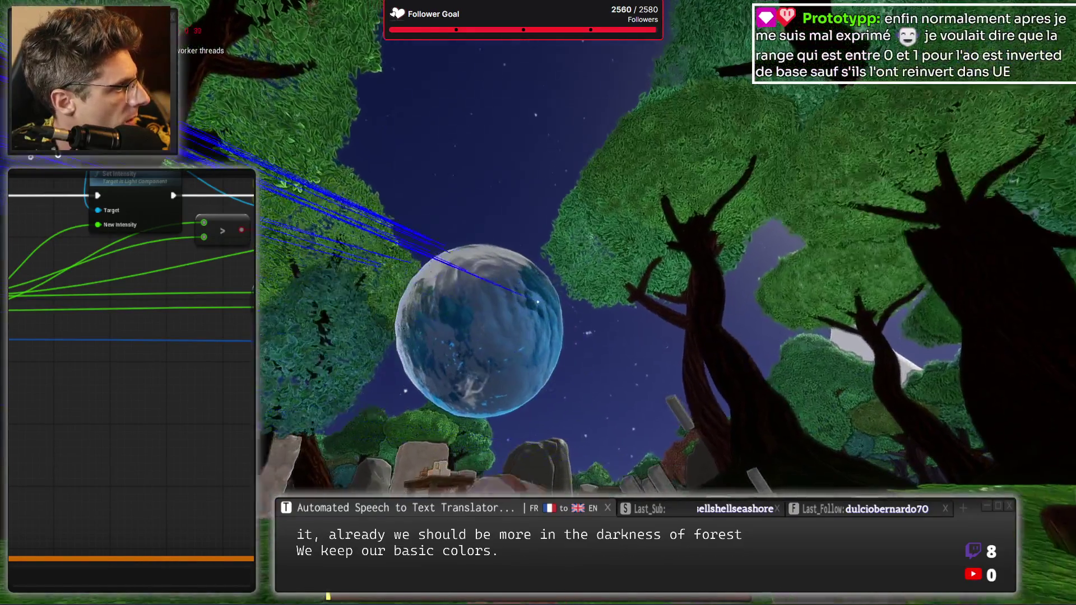
left_click(538, 303)
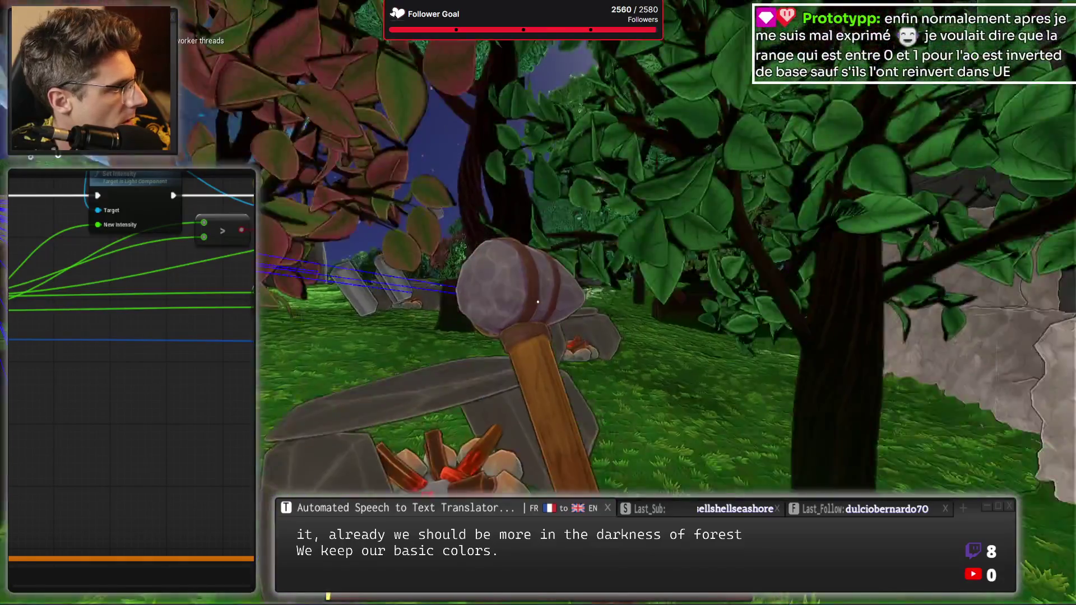
left_click(538, 303)
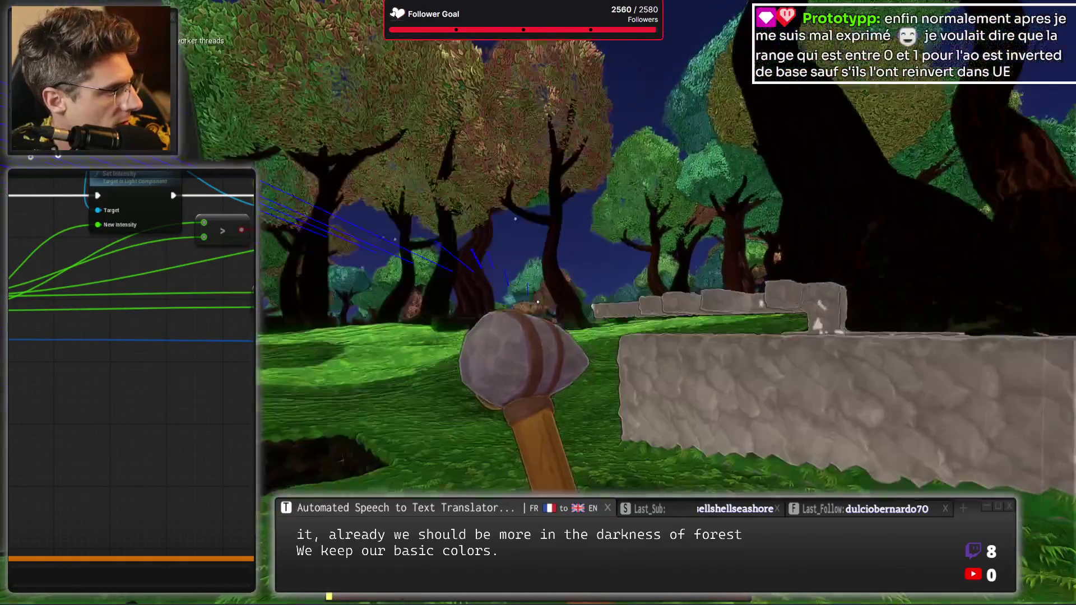
left_click(538, 303)
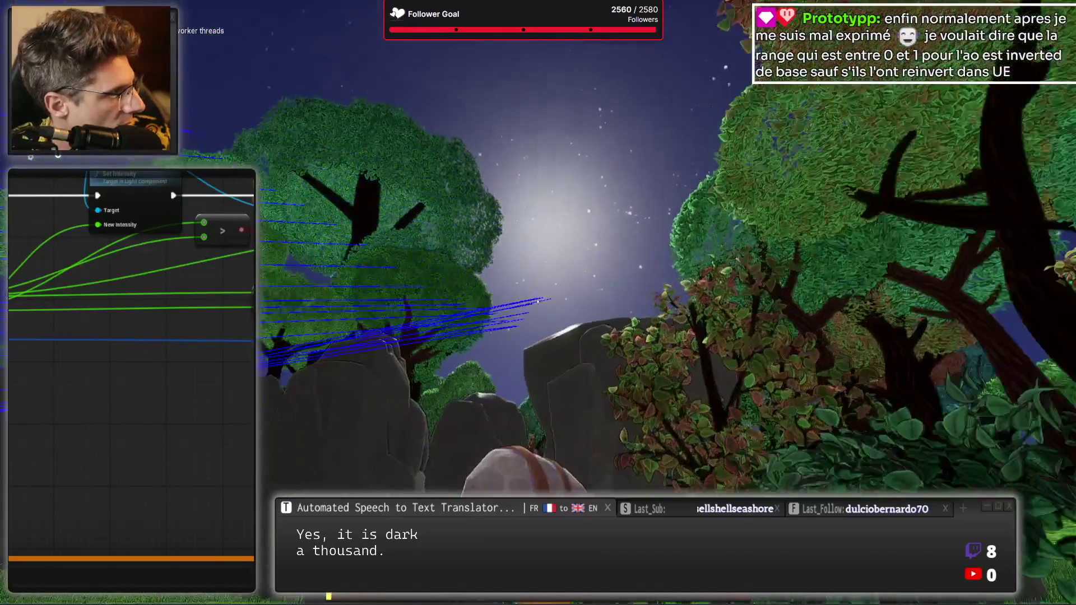
key("w")
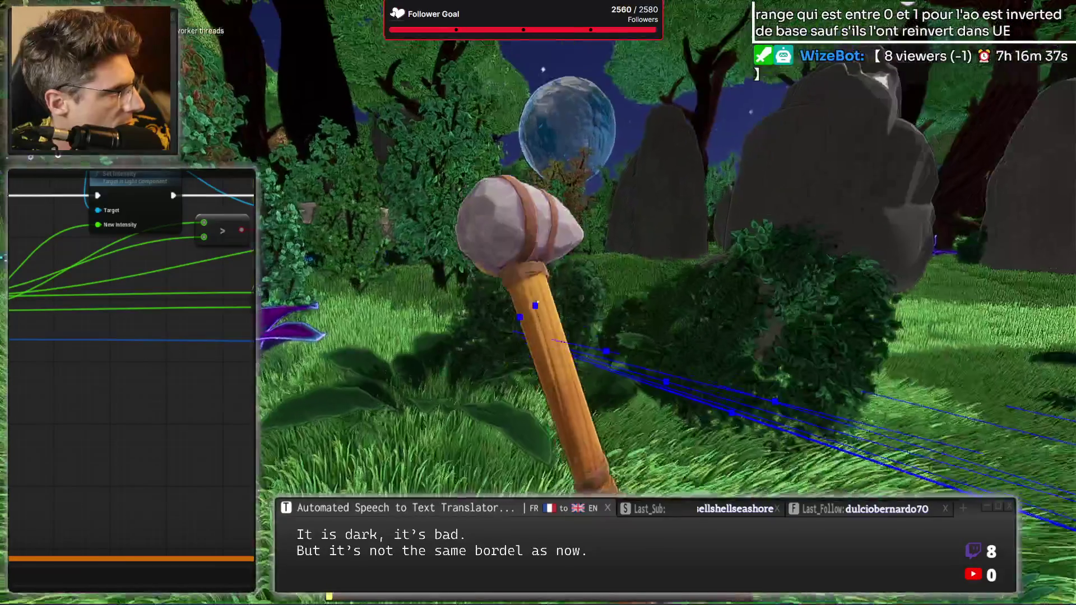
key("Escape")
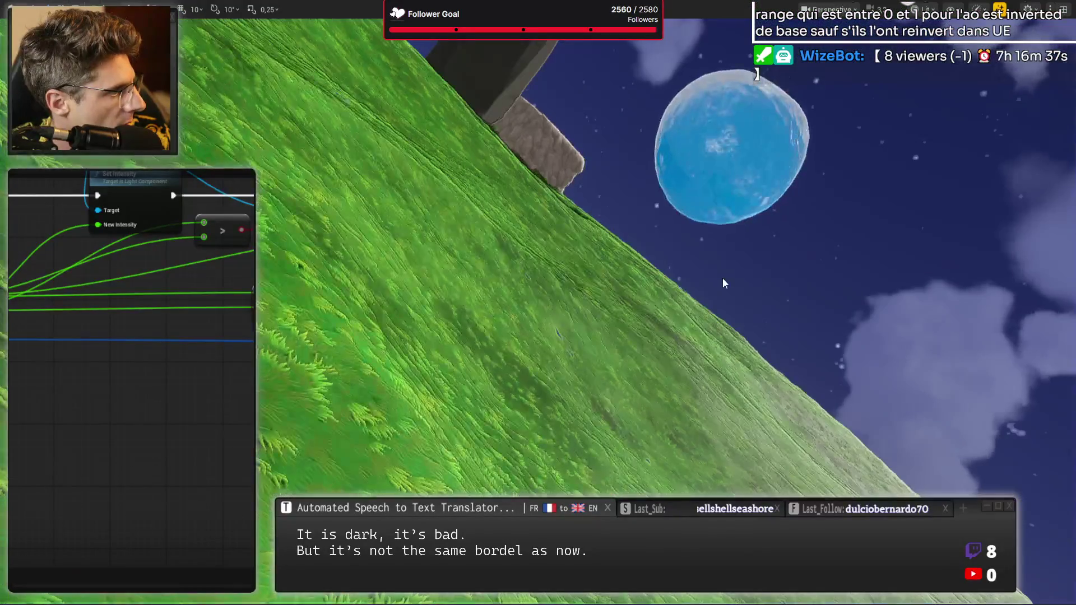
Turn the camera toward the standing stone and moon, then look across the grassy planet surface
left_click_drag(710, 280, 704, 283)
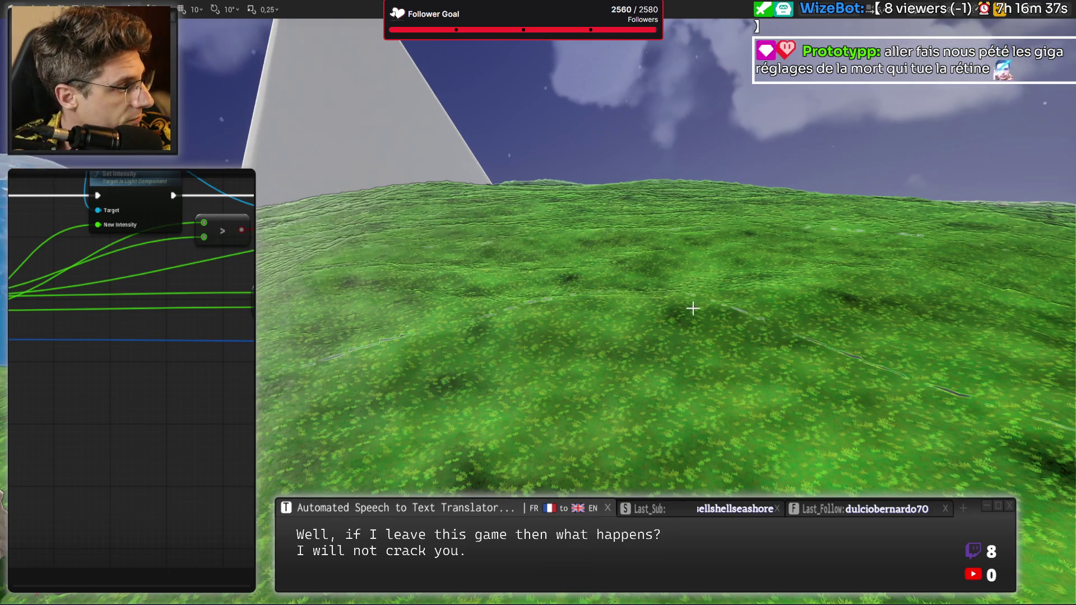
mouse_move(696, 310)
left_mouse_down()
mouse_move(697, 323)
mouse_move(698, 308)
left_mouse_up()
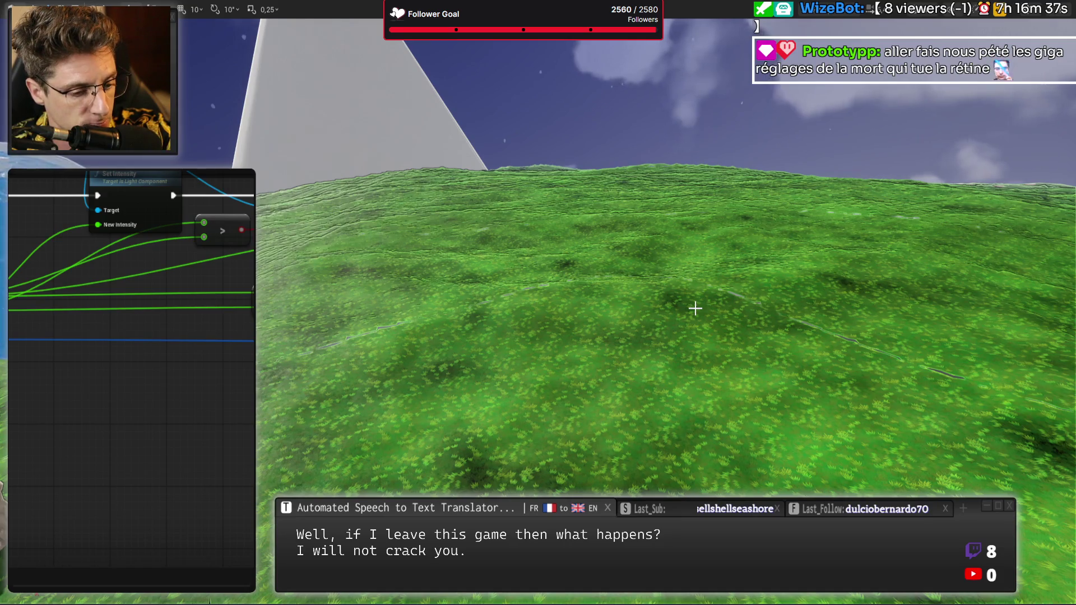
Restore the editor panels and search Quick Add actors for 'instanced' without placing anything
key("Escape")
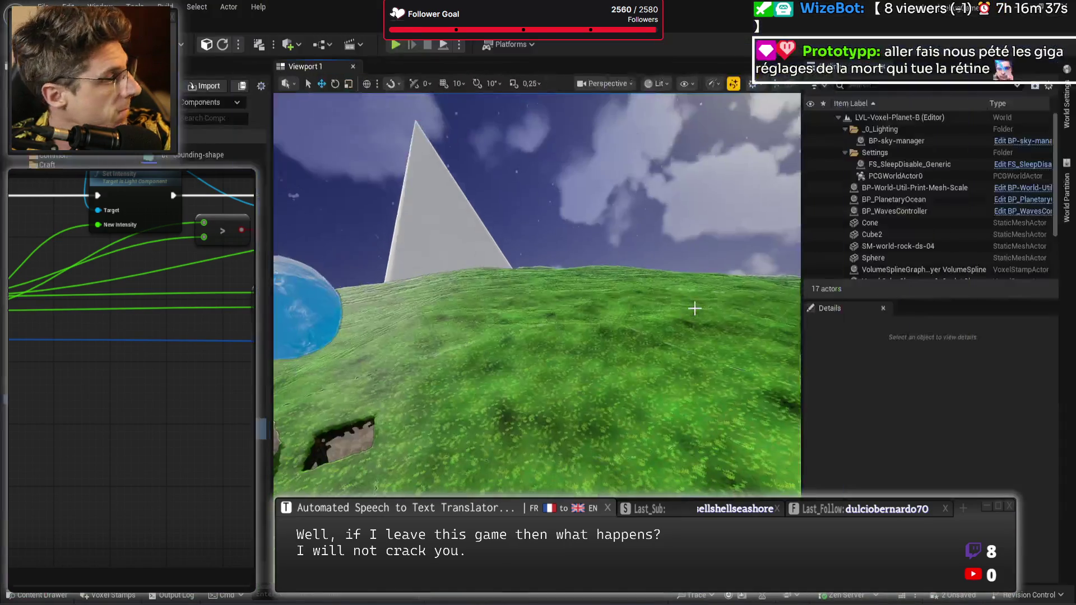
left_click(286, 46)
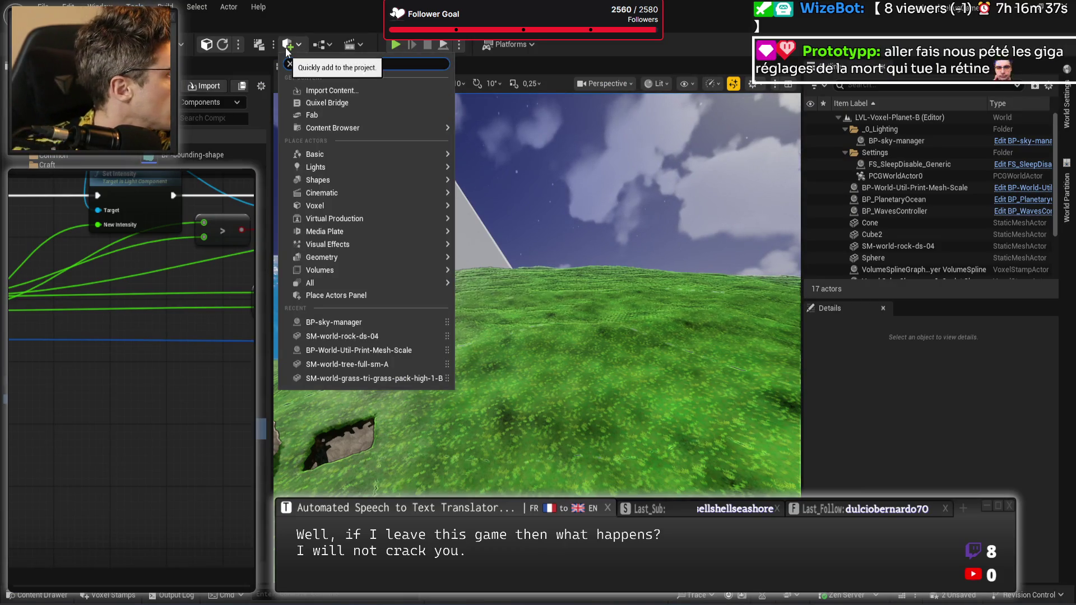
type("instanced")
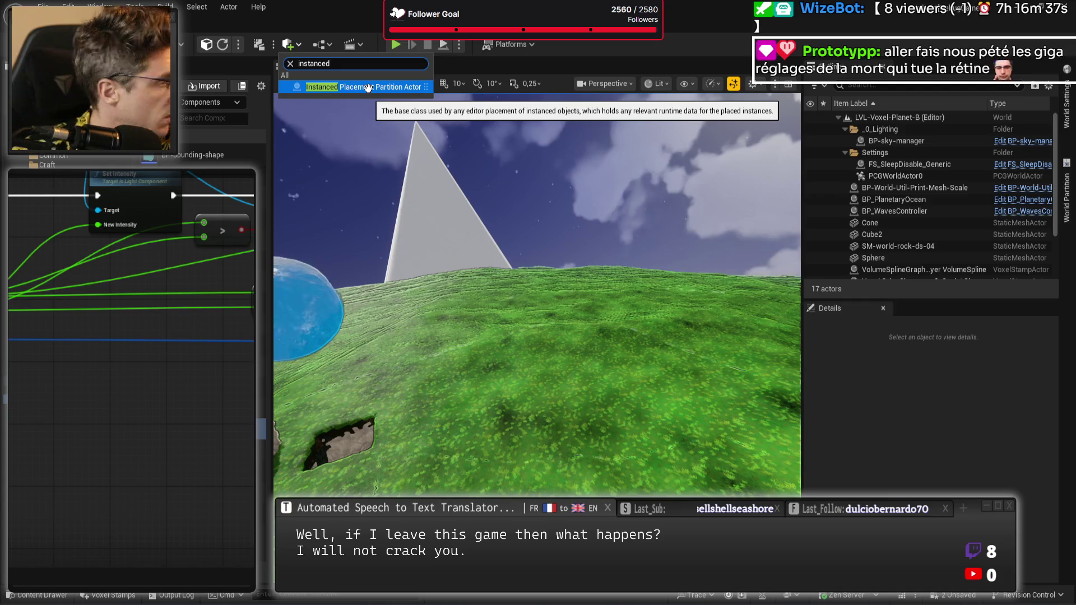
key("BackSpace")
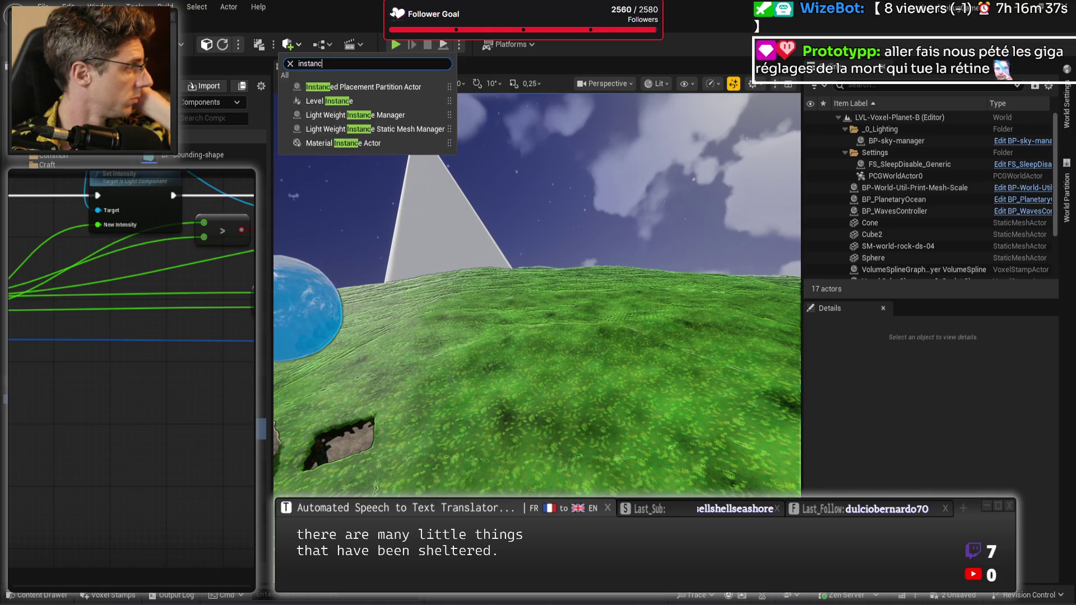
key("Escape")
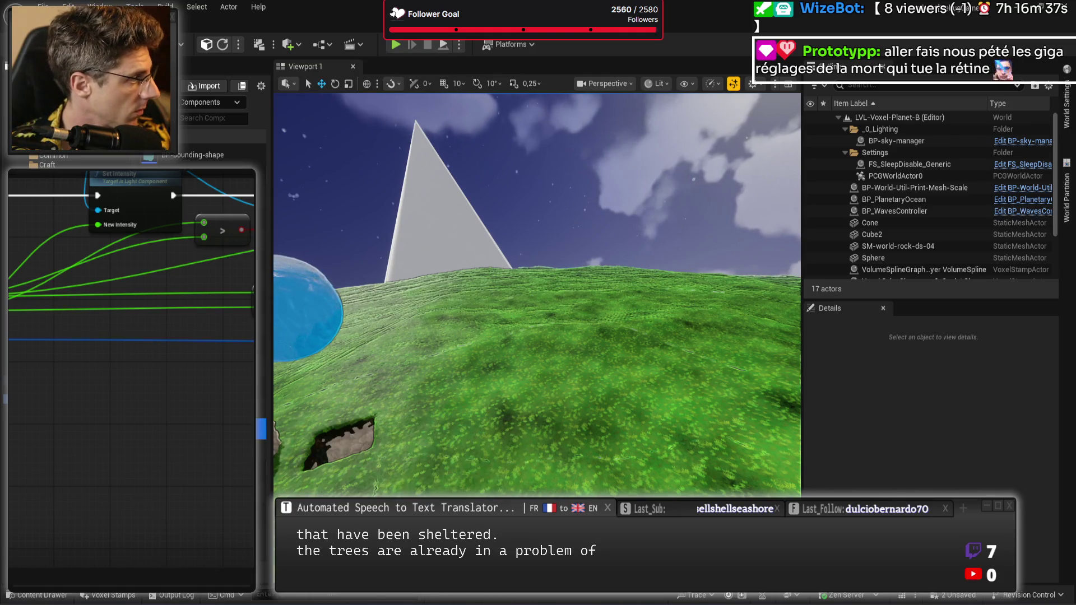
Save, delete the BP-sky-manager-BU blueprint, and save the voxel planet level
key("ctrl+s")
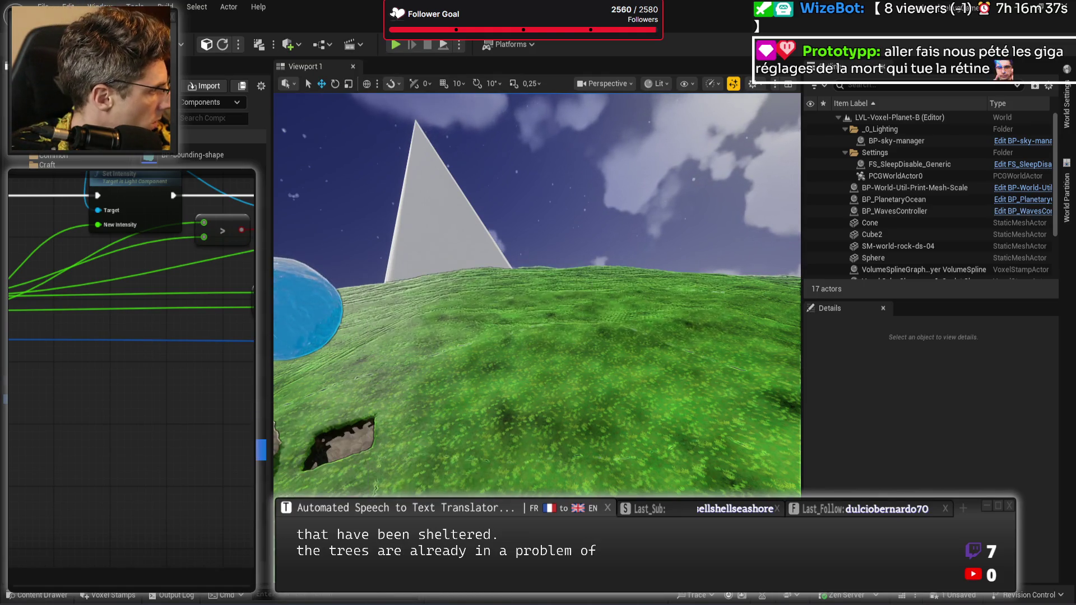
key("Delete")
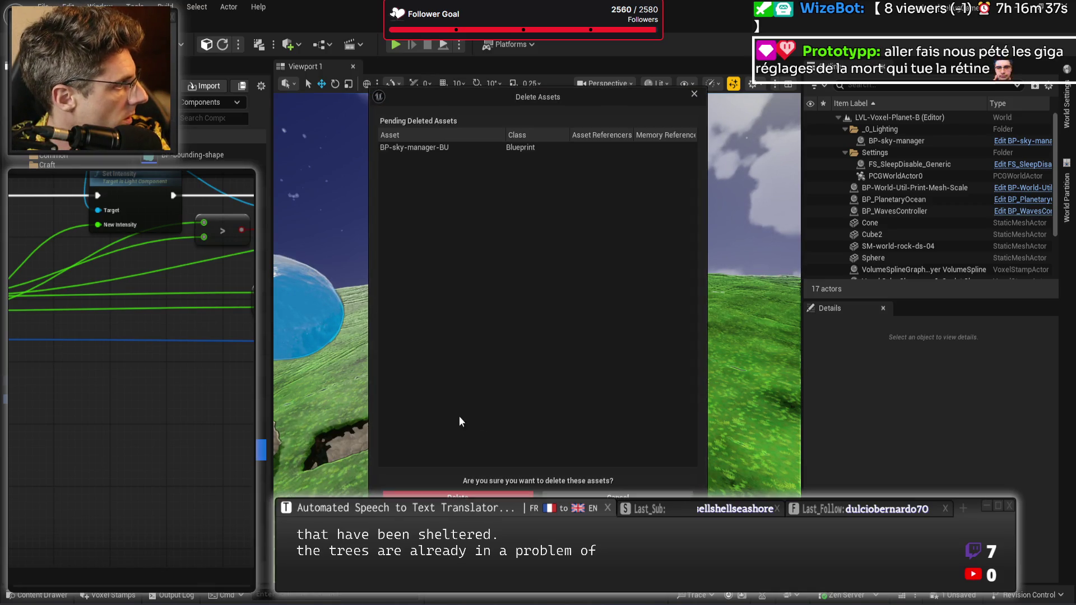
key("Return")
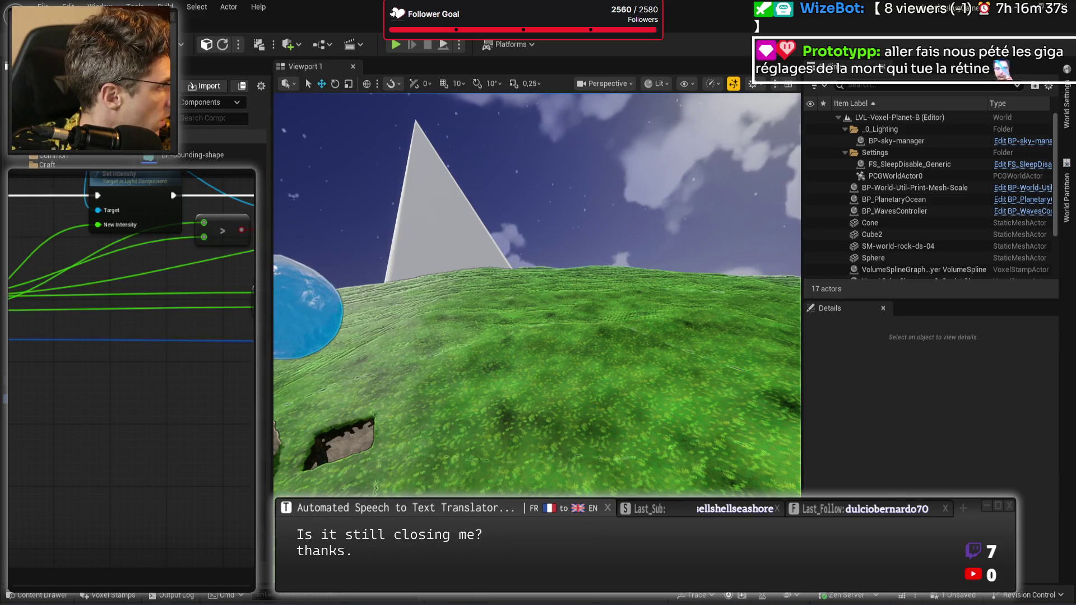
key("ctrl+s")
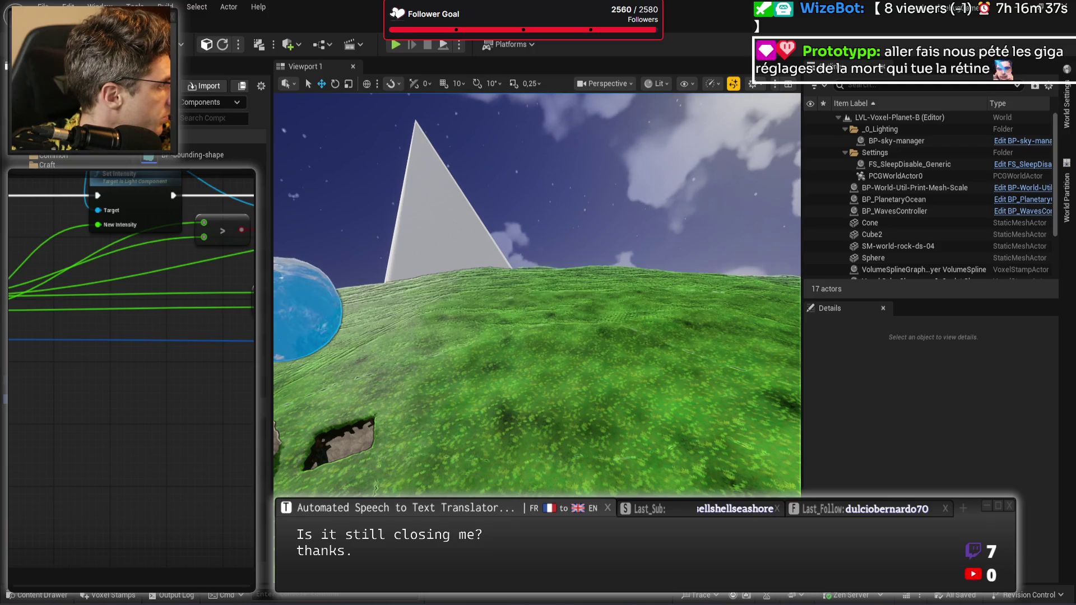
Create a new Blueprint Class with InstancedStaticMeshComponent as its parent class
left_click(163, 86)
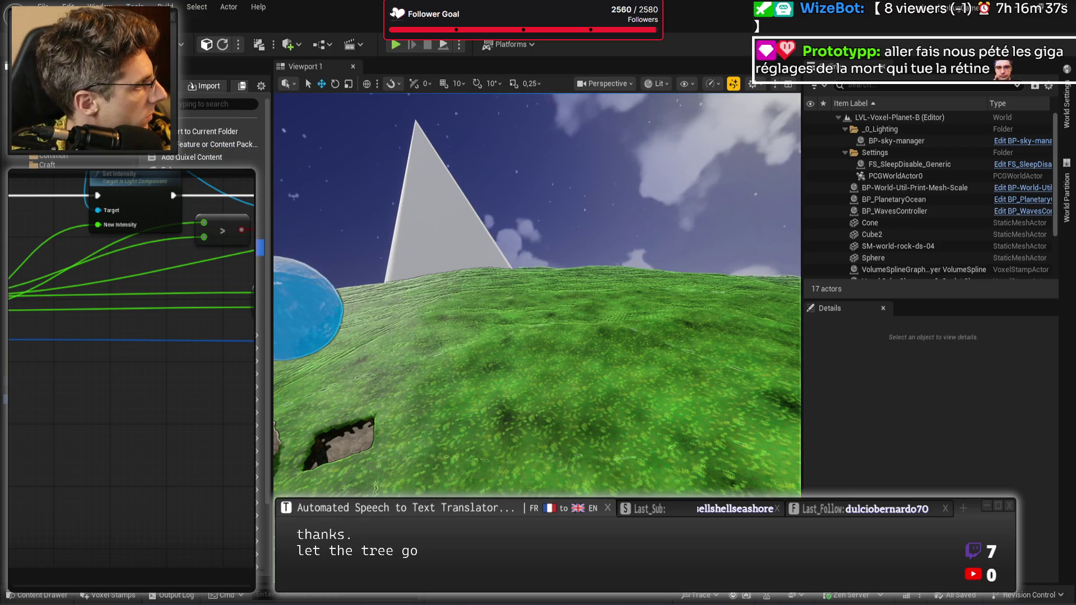
left_click(191, 193)
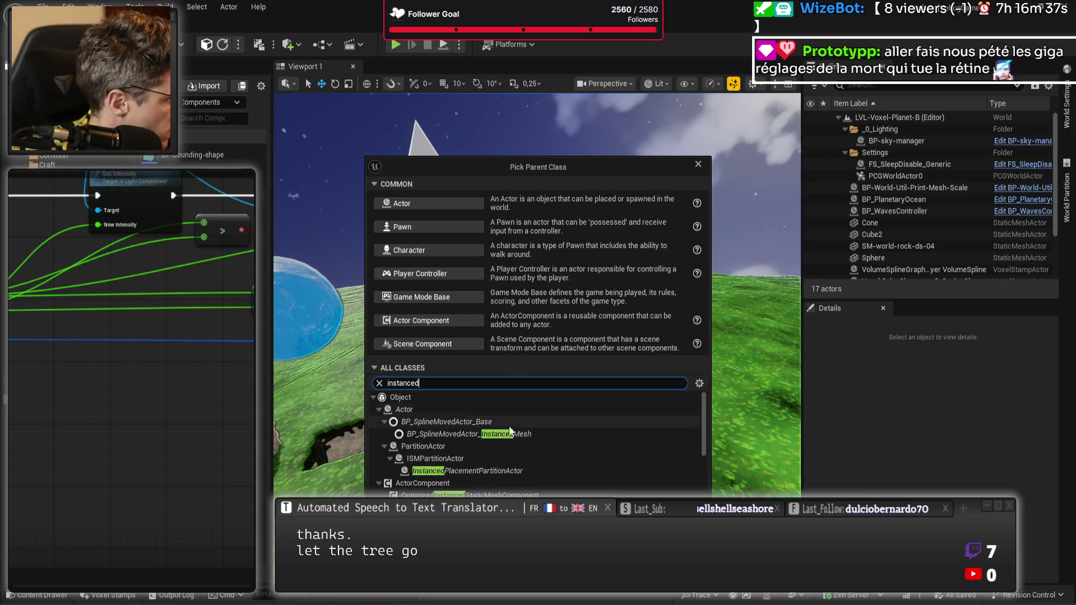
scroll(510, 432, "down", 3)
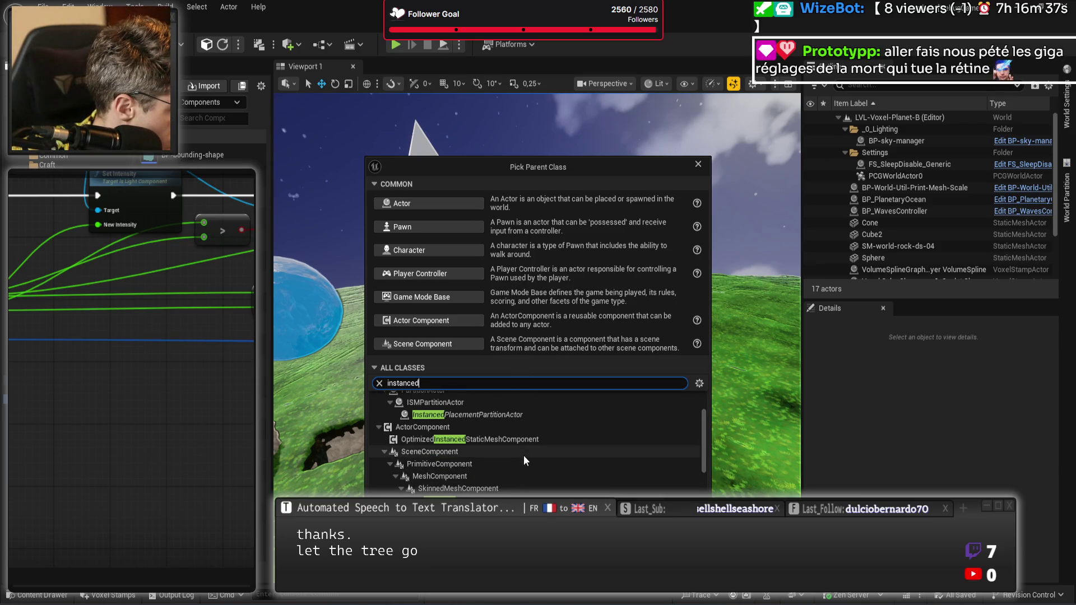
scroll(549, 481, "down", 2)
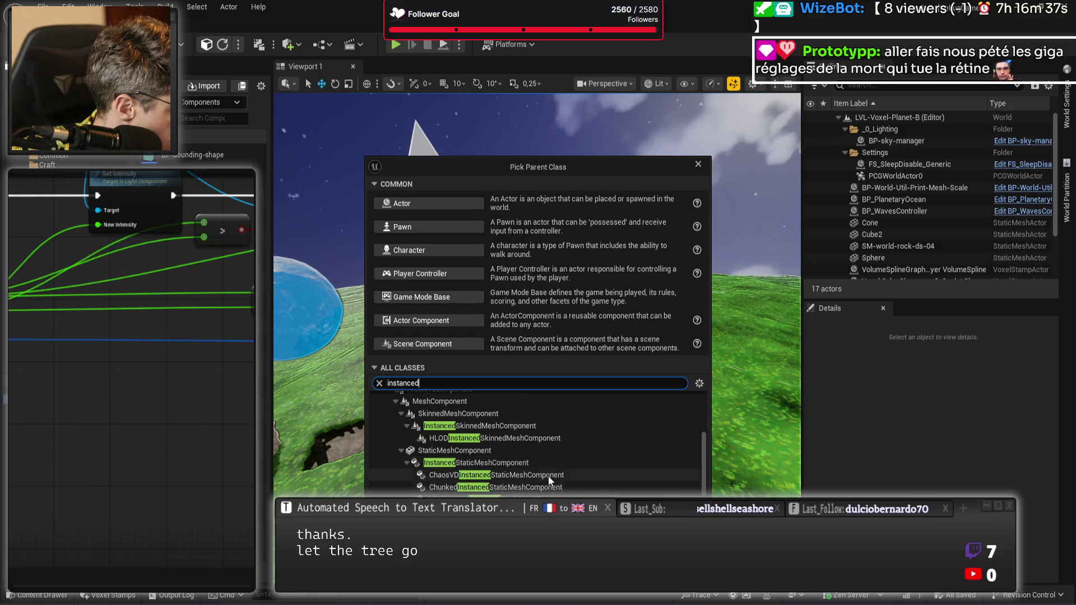
double_click(543, 462)
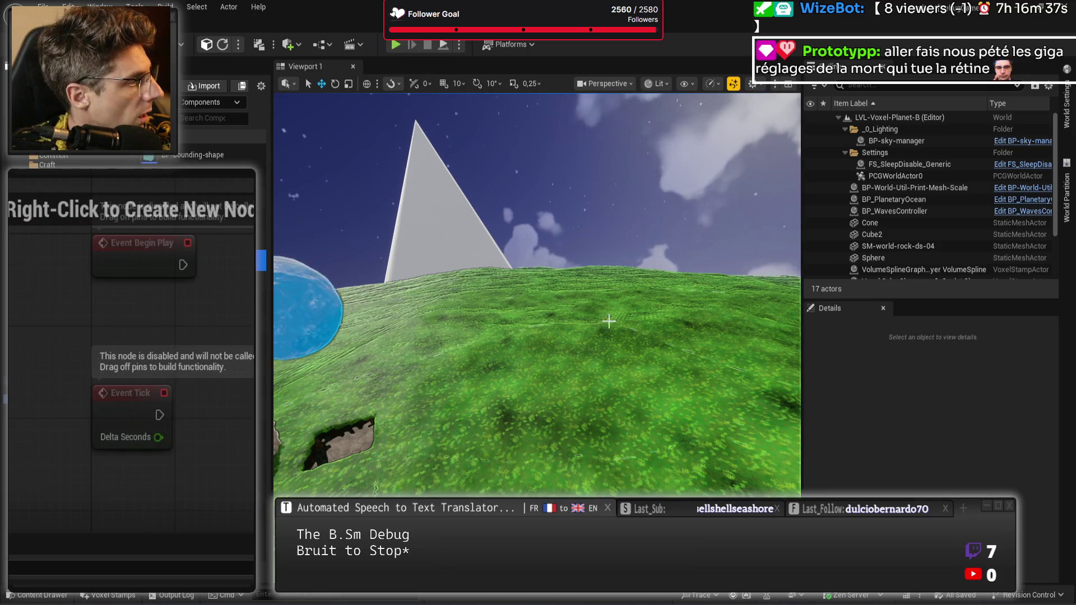
left_click_drag(608, 322, 600, 269)
mouse_move(420, 236)
left_mouse_down()
mouse_move(421, 312)
mouse_move(420, 269)
left_mouse_up()
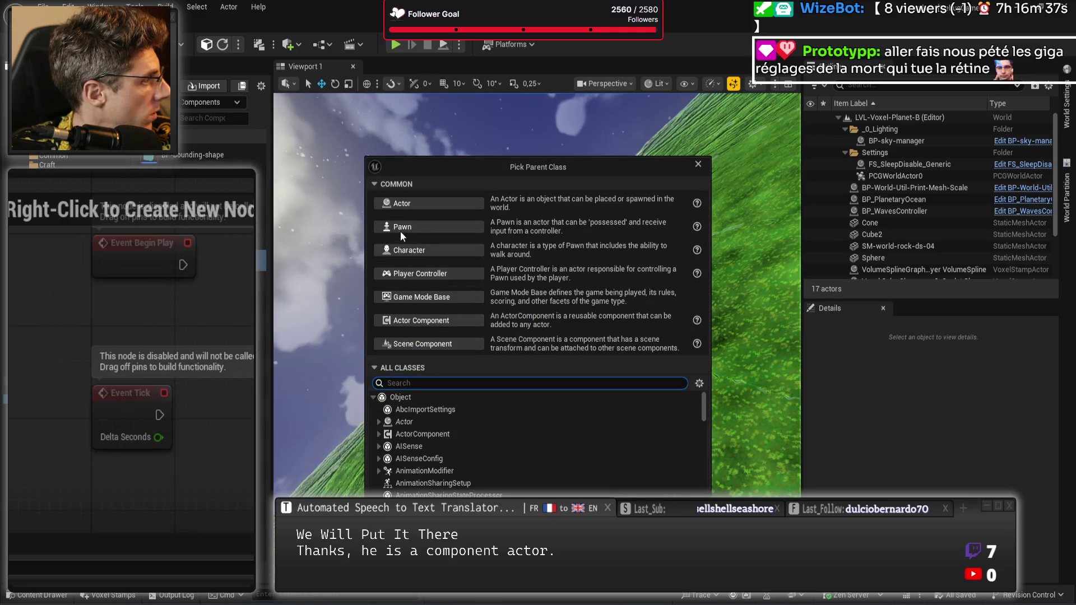
Base the new blueprint on Actor, place BP-ISM-Actor-Debug in the level and nudge it along X
left_click(420, 201)
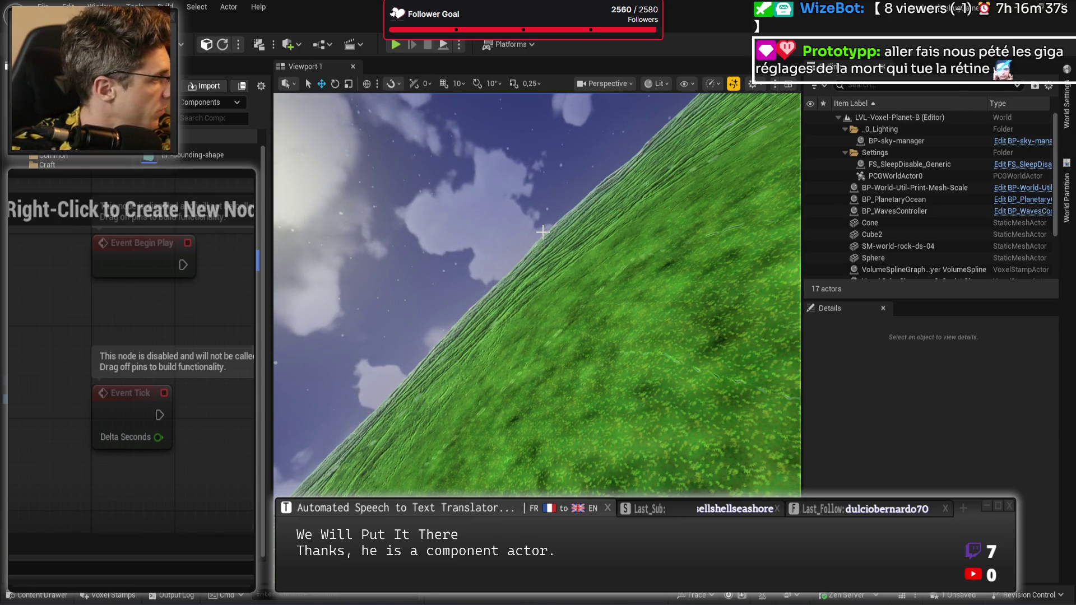
left_click(557, 426)
left_click_drag(580, 427, 534, 446)
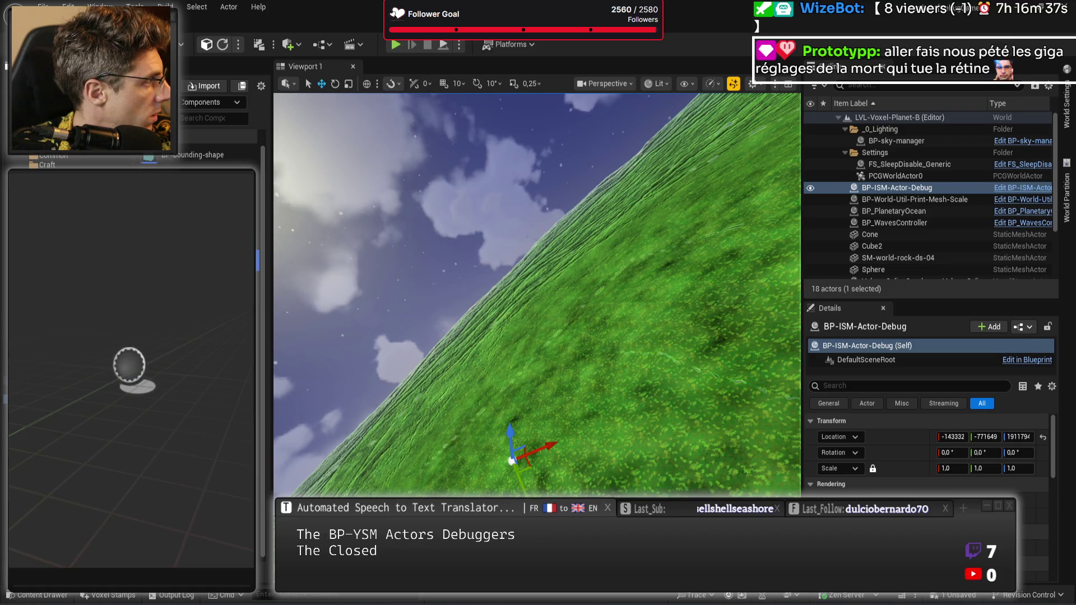
Force-delete the old BP-ISM-Debug blueprint despite its references
key("Delete")
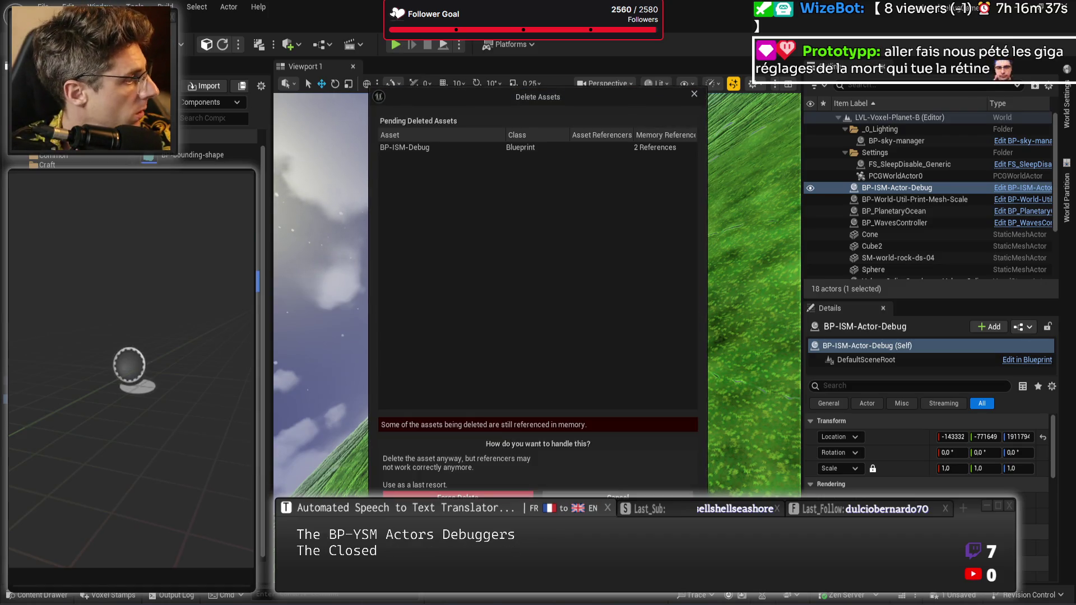
key("Escape")
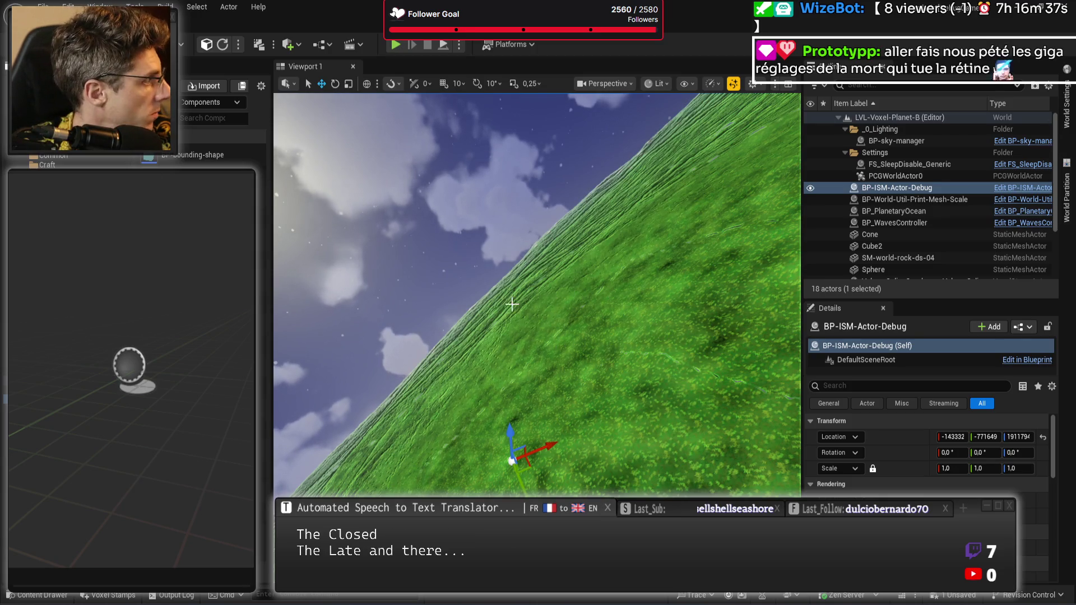
left_click_drag(512, 305, 488, 303)
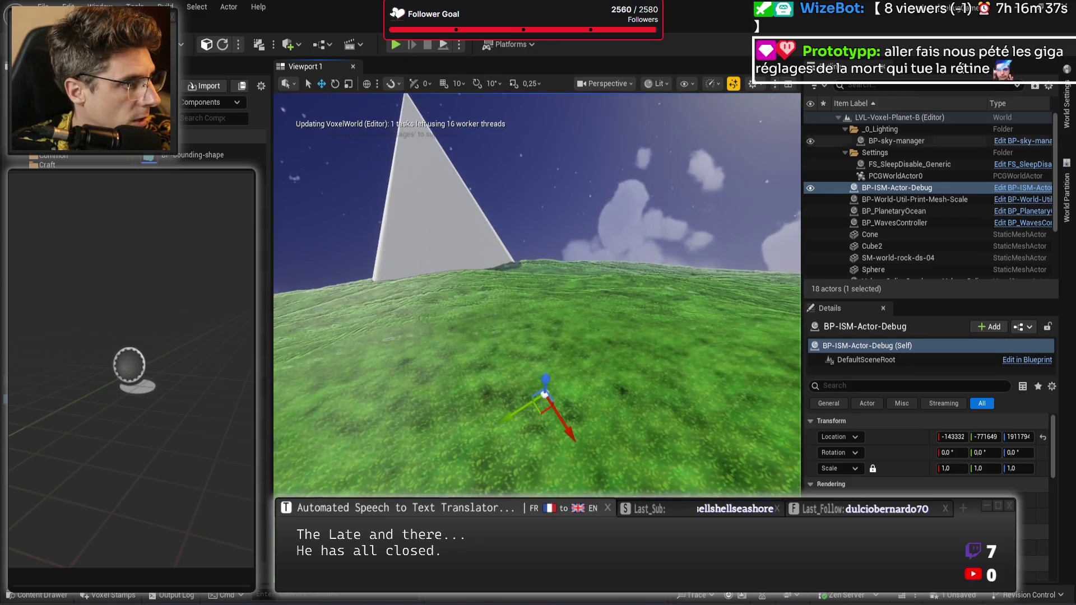
Open BP-ISM-Actor-Debug and inspect its InstancedStaticMesh component settings
key("alt+Tab")
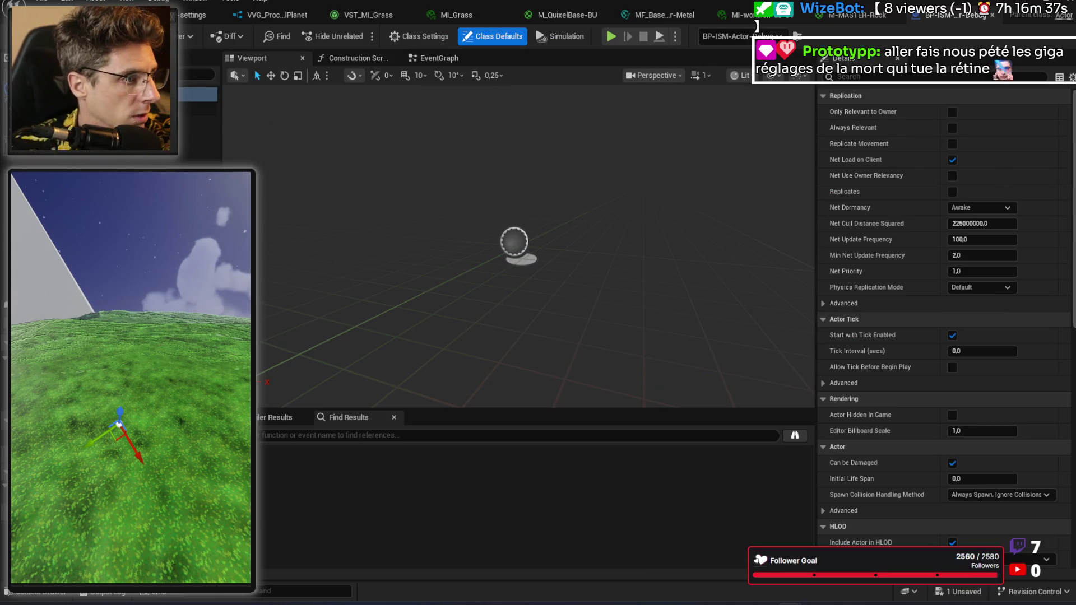
left_click(197, 123)
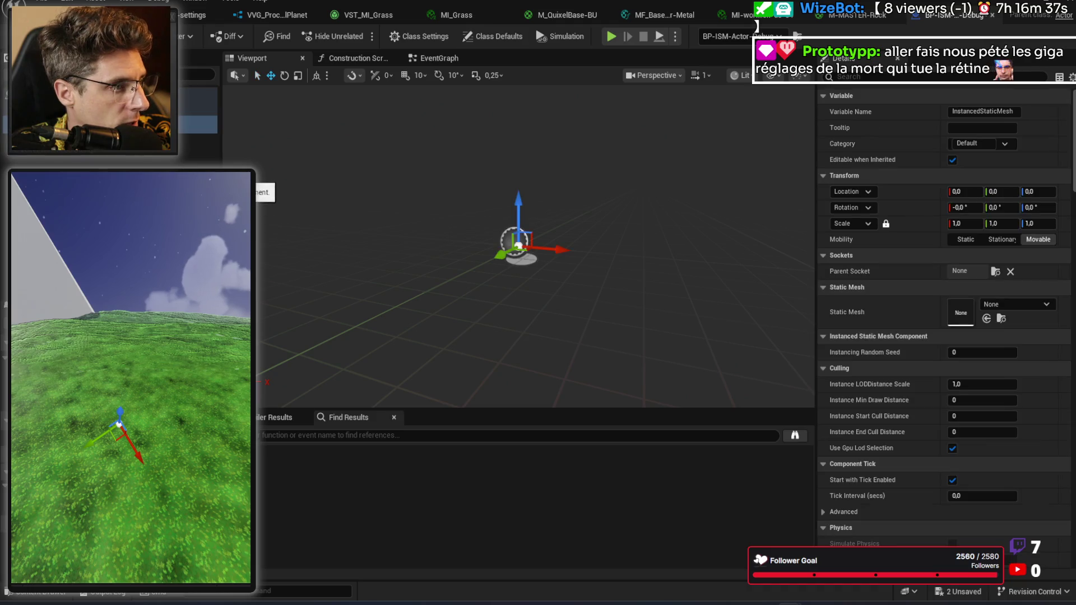
left_click(377, 247)
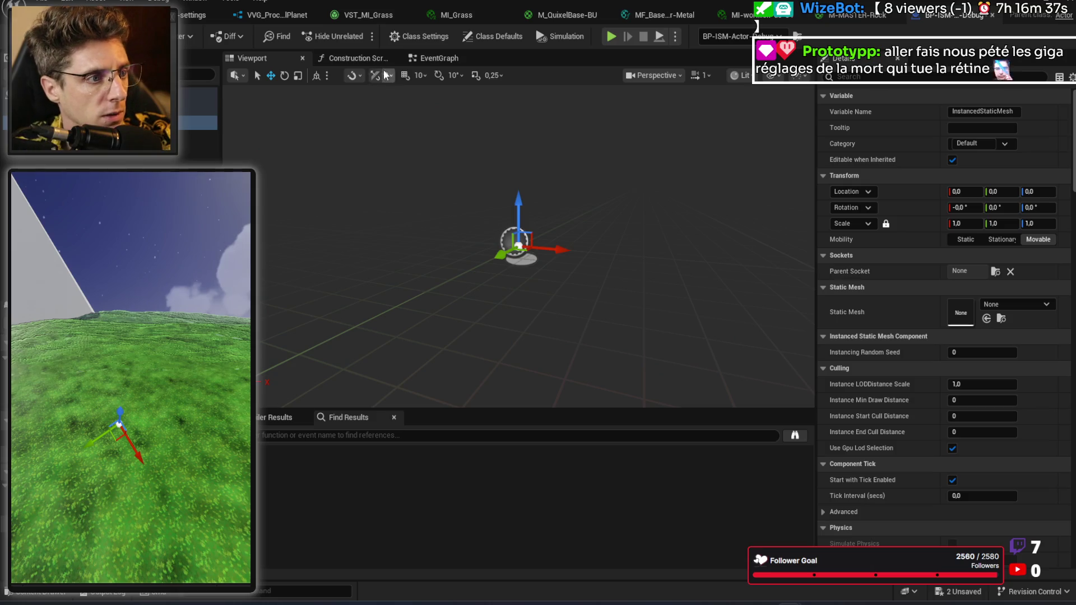
In the Construction Script, add an Instanced Static Mesh getter feeding a Clear Instances node
left_click(353, 58)
left_click_drag(197, 122, 470, 161)
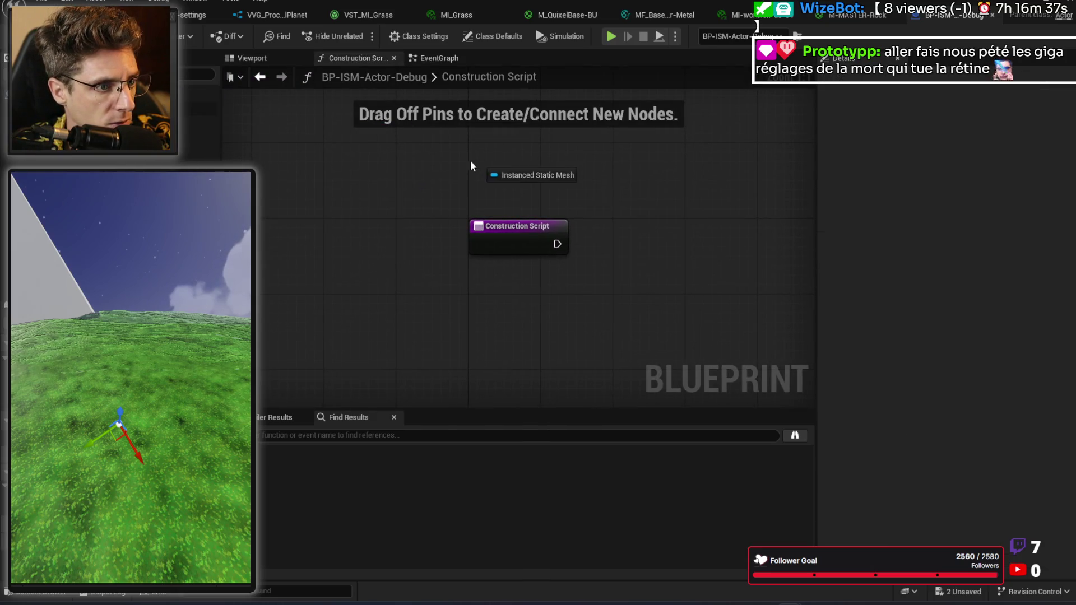
left_click(494, 173)
left_click_drag(536, 173, 619, 189)
type("clear")
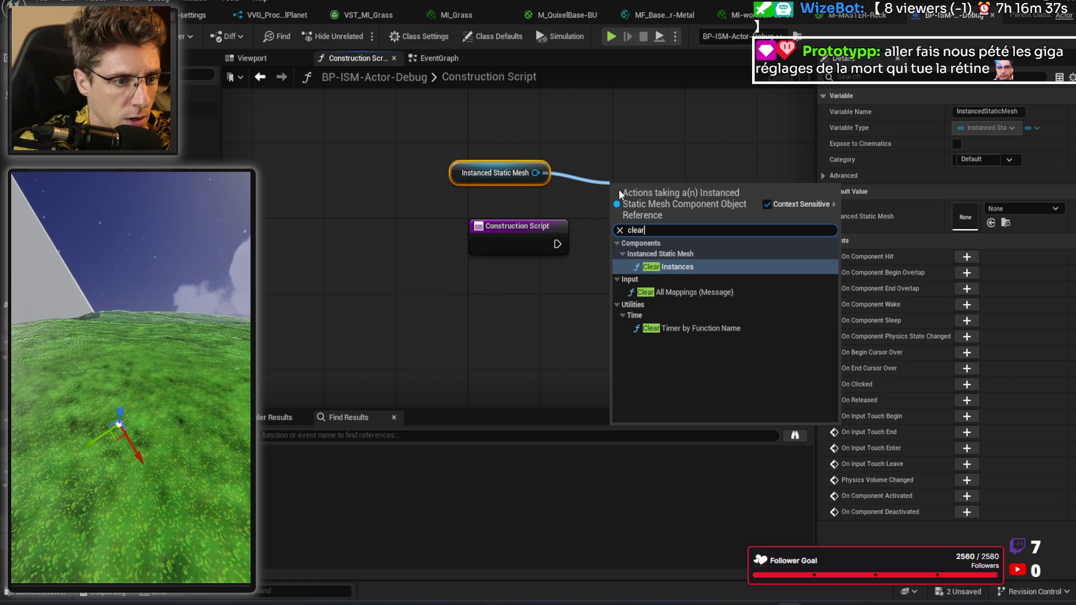
key("Return")
Wire the construction script entry into Clear Instances and tidy the node layout
left_click_drag(558, 244, 617, 217)
left_click_drag(677, 199, 667, 226)
left_click(667, 314)
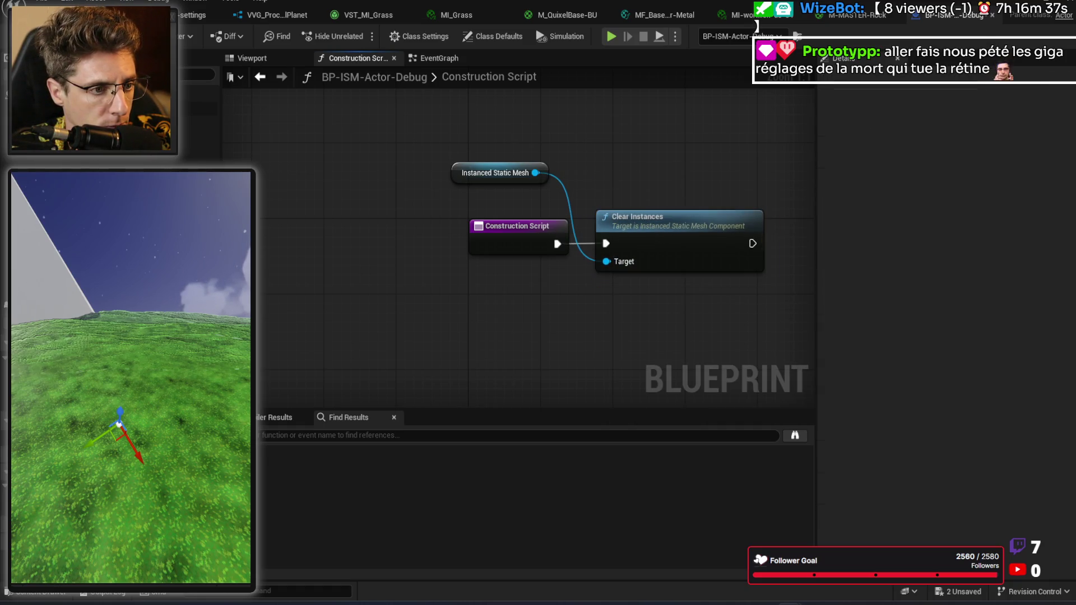
left_click_drag(667, 314, 521, 314)
left_click_drag(364, 171, 374, 200)
left_click_drag(500, 179, 411, 223)
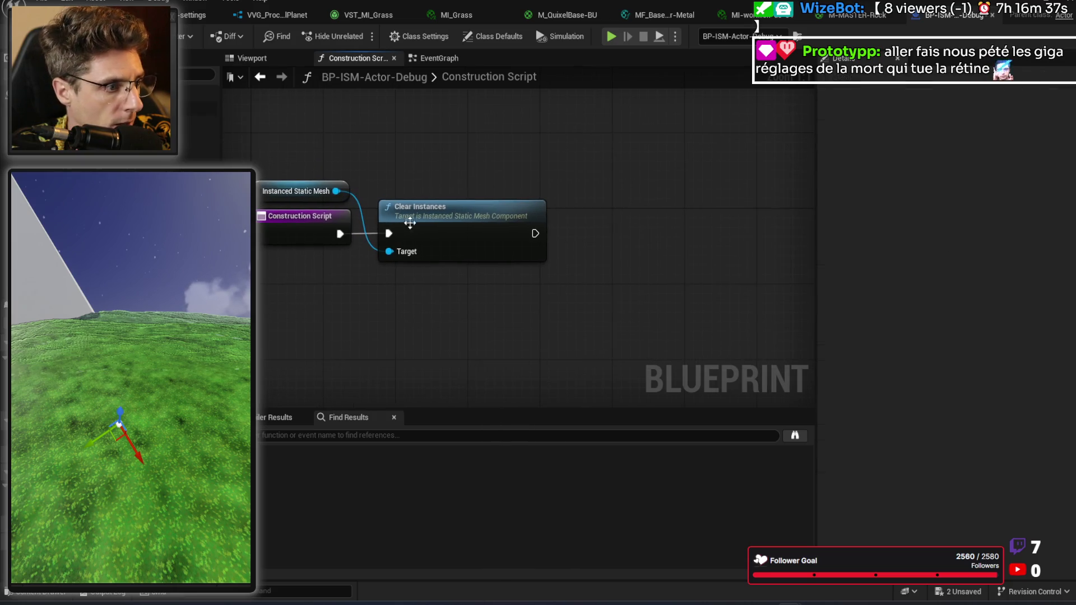